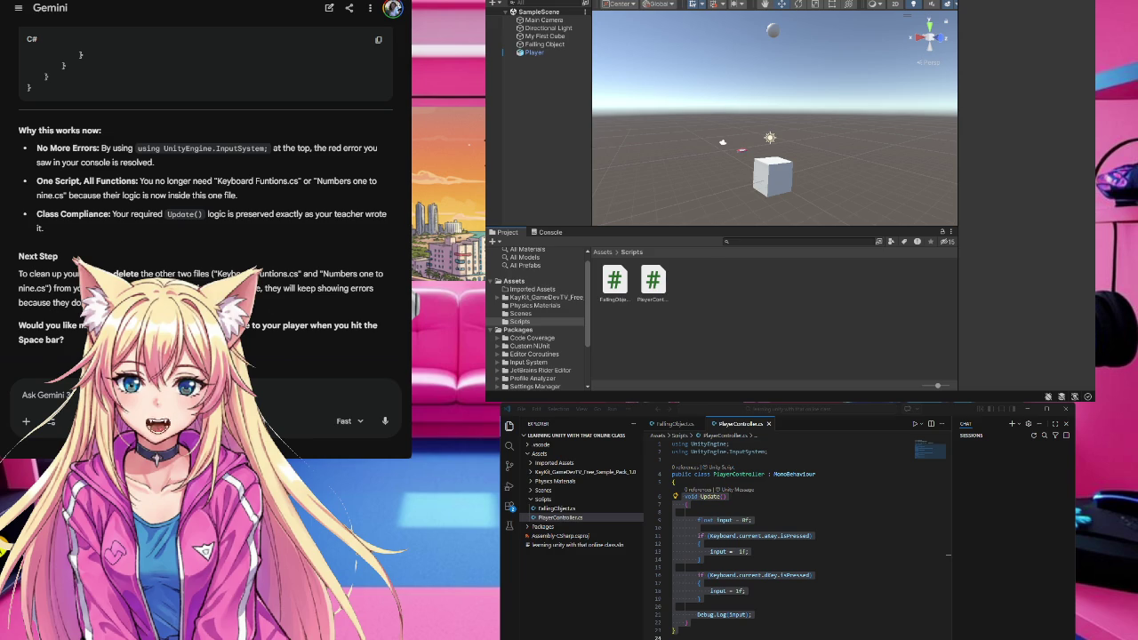
- Paste the longer PlayerController.cs (movement, Space check, HandleNumberKeys) over the old code and view the Console error
left_click_drag(689, 633, 672, 443)
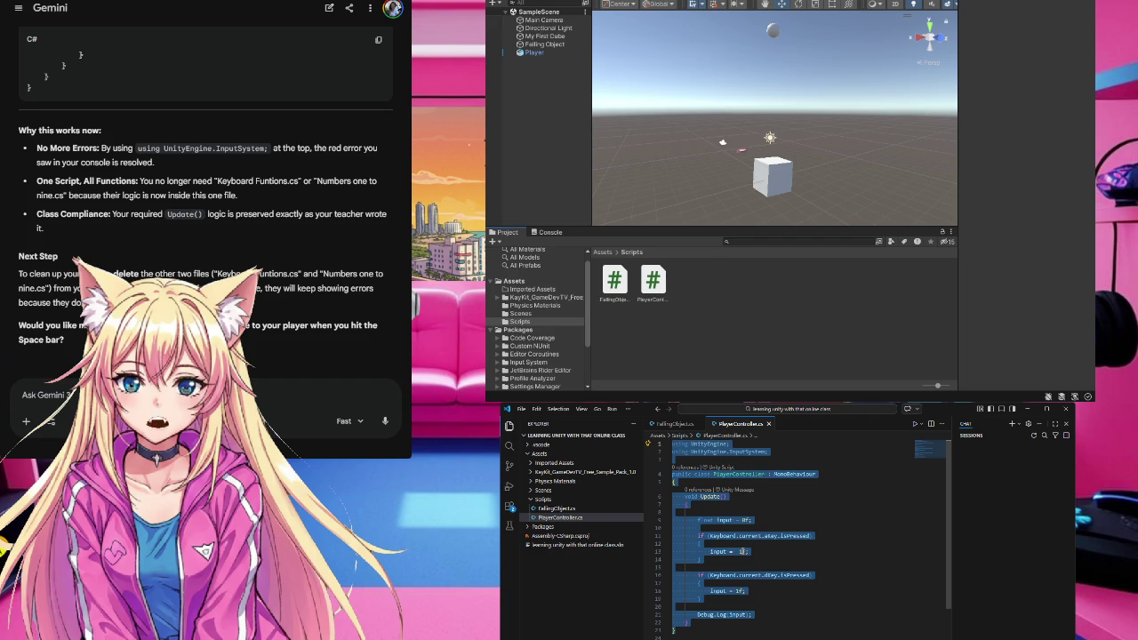
key("ctrl+v")
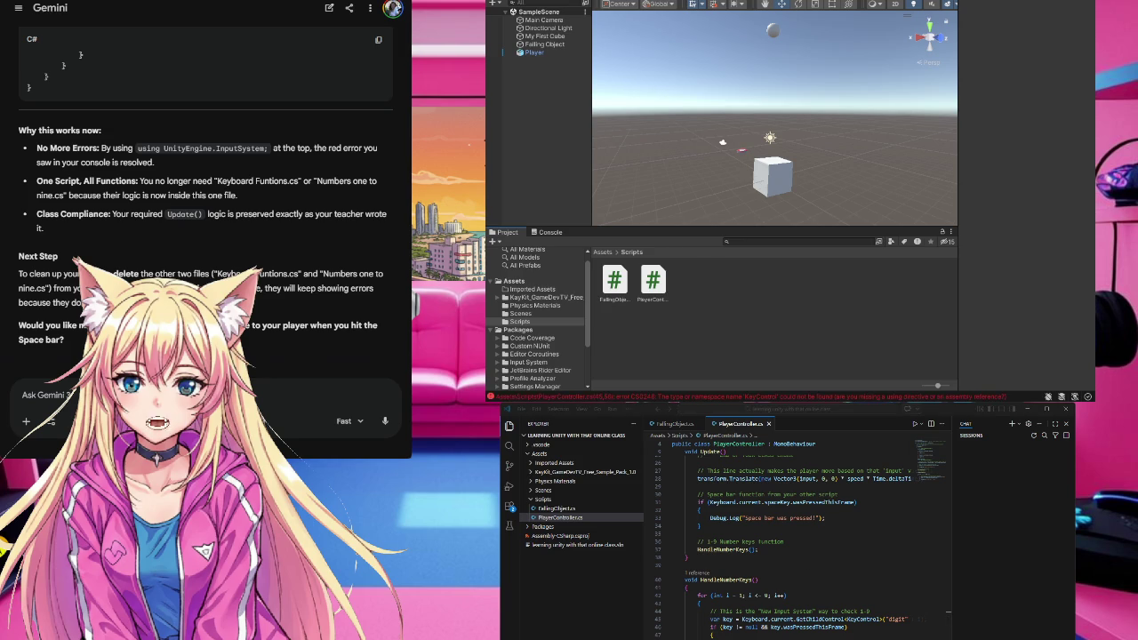
left_click(550, 233)
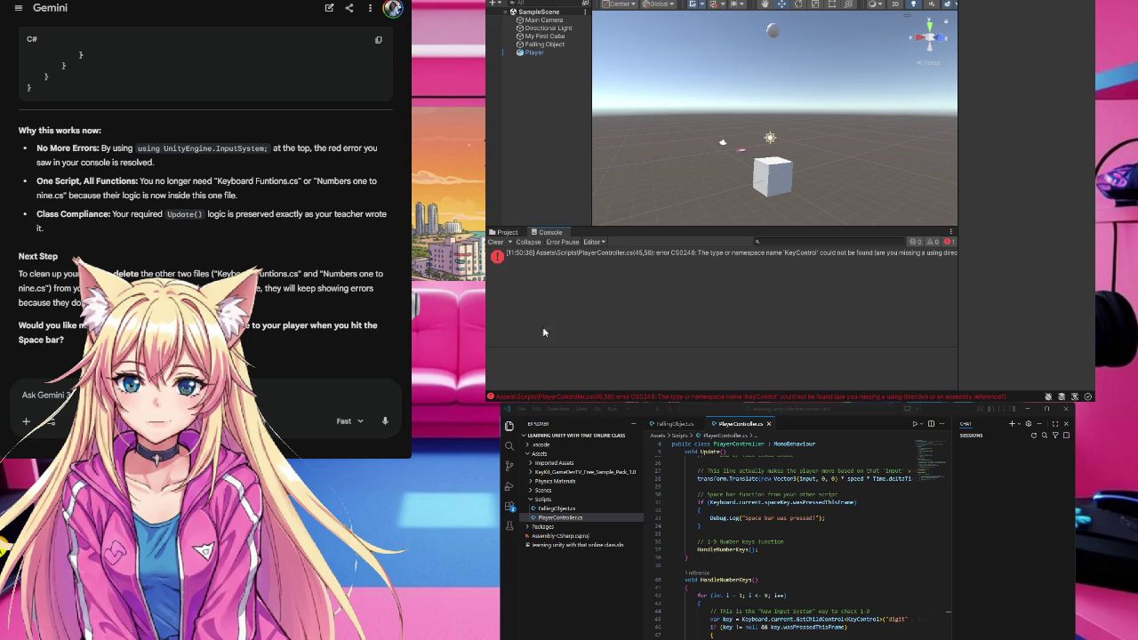
- Send Gemini 'still have a erro' with a screenshot of the CS0246 KeyControl error
type("still hav")
type("e a erro")
key("ctrl+v")
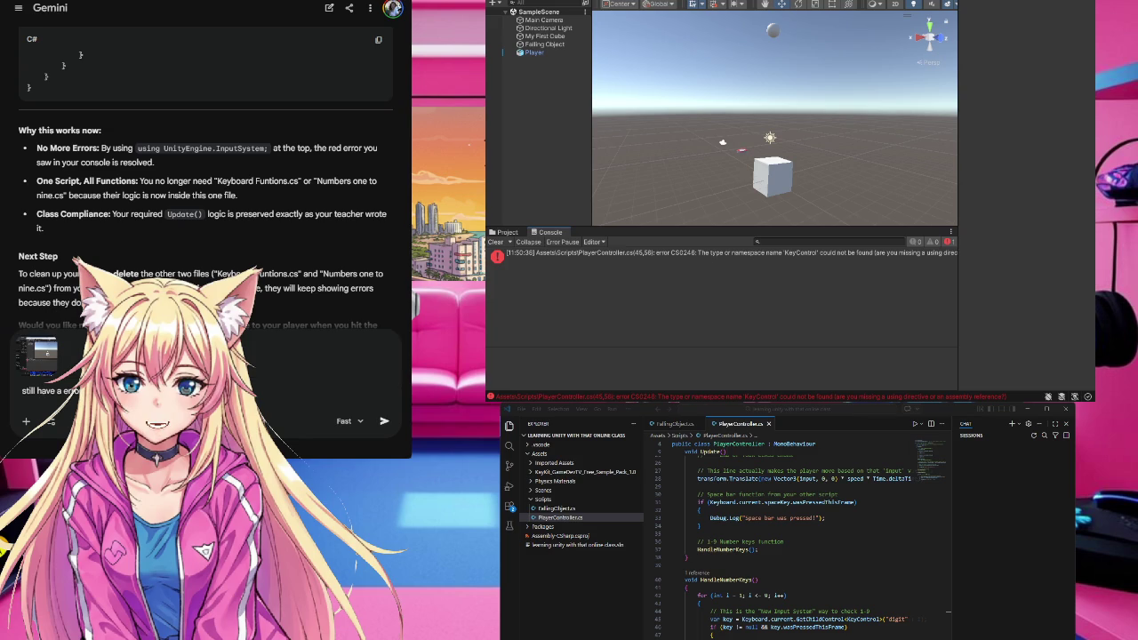
key("Return")
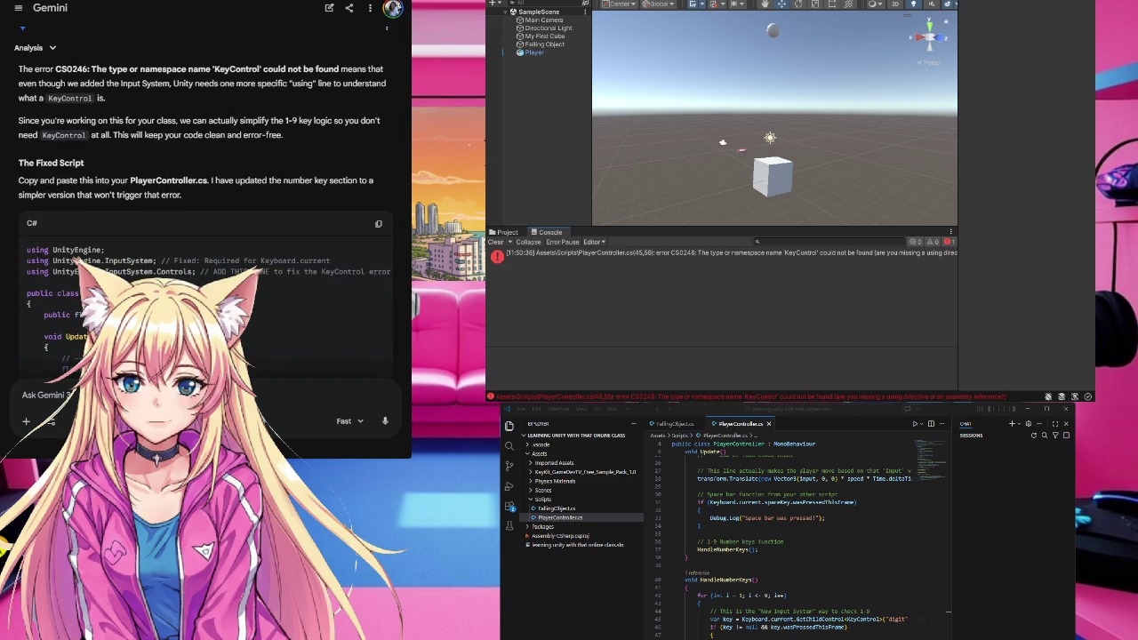
- Scroll through Gemini's explanation of the KeyControl error and its fixed PlayerController script
scroll(205, 222, "up", 1)
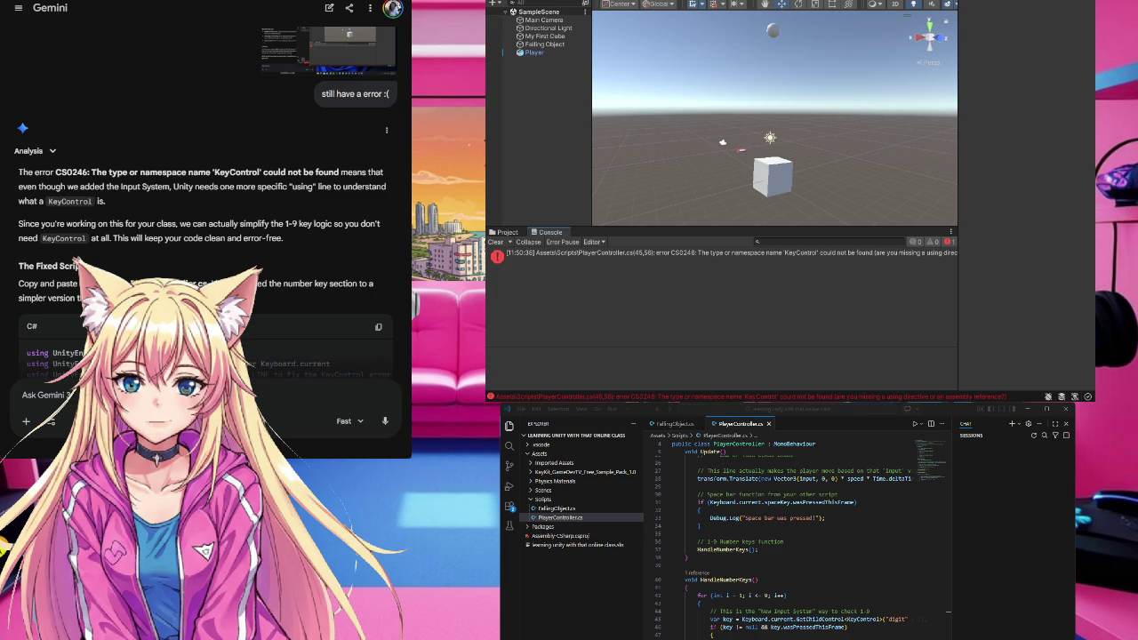
scroll(206, 203, "down", 2)
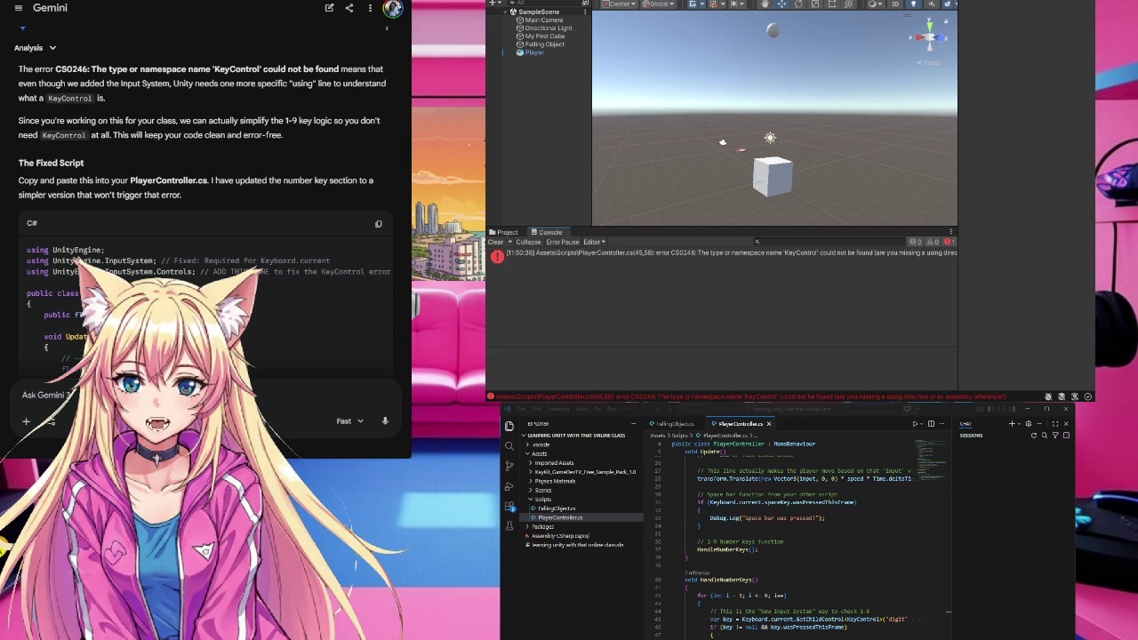
scroll(207, 203, "down", 3)
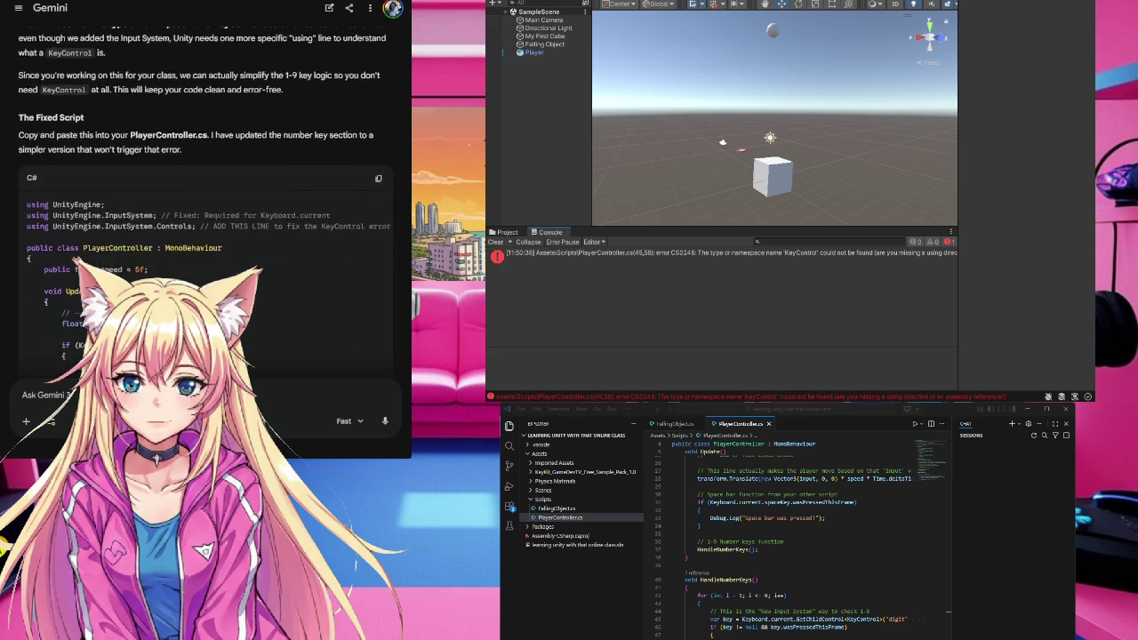
scroll(206, 202, "down", 8)
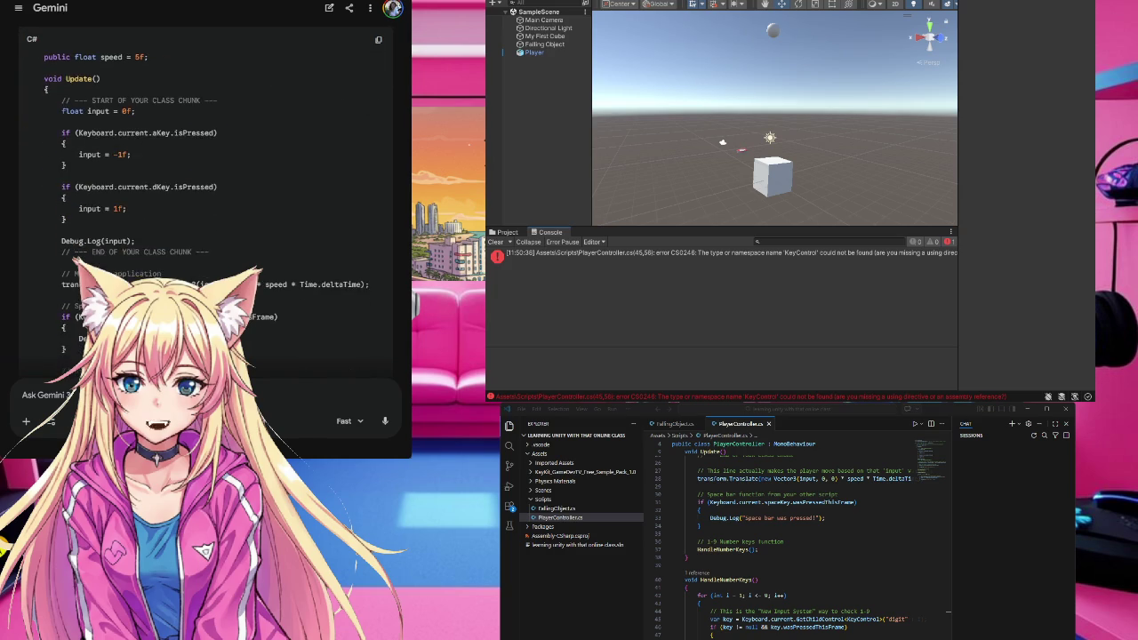
scroll(207, 203, "down", 1)
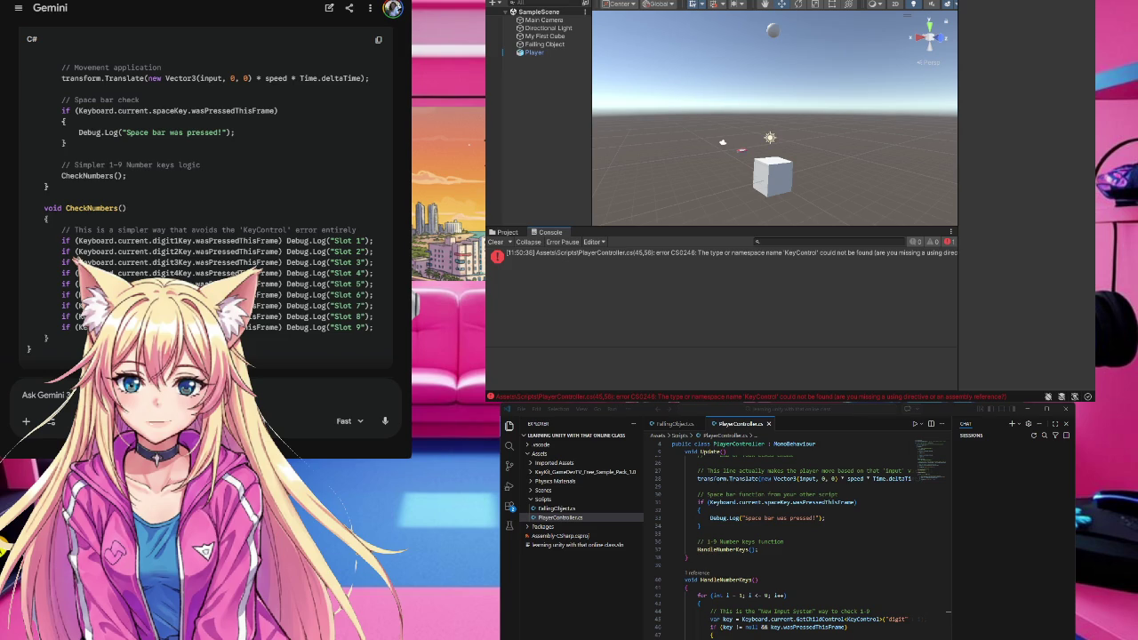
scroll(205, 222, "up", 10)
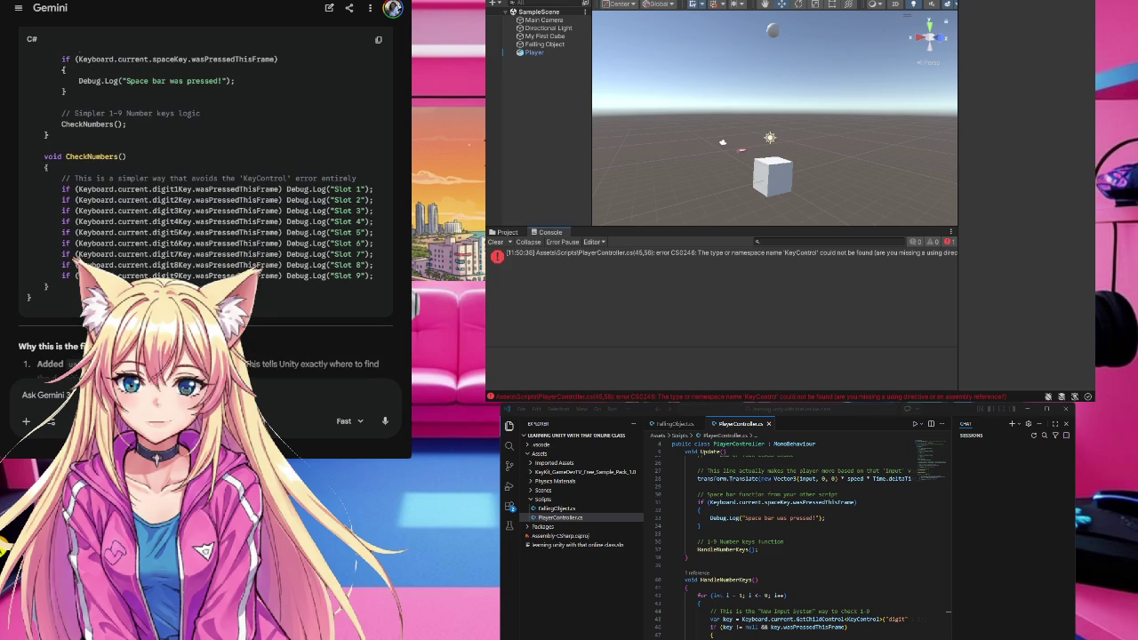
scroll(77, 261, "up", 2)
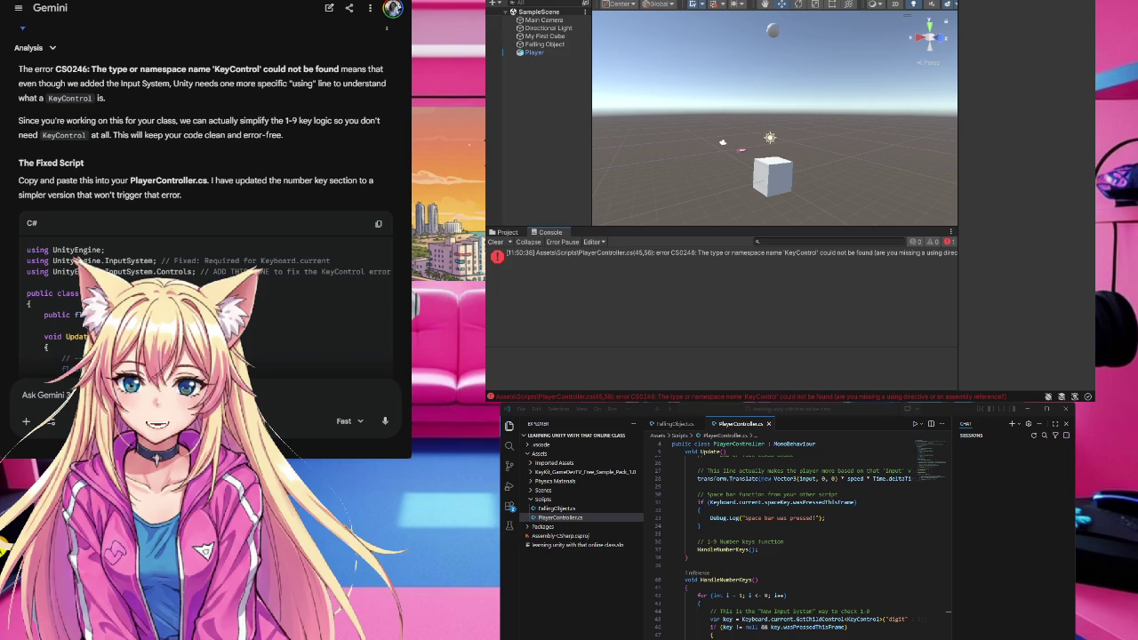
scroll(77, 262, "down", 3)
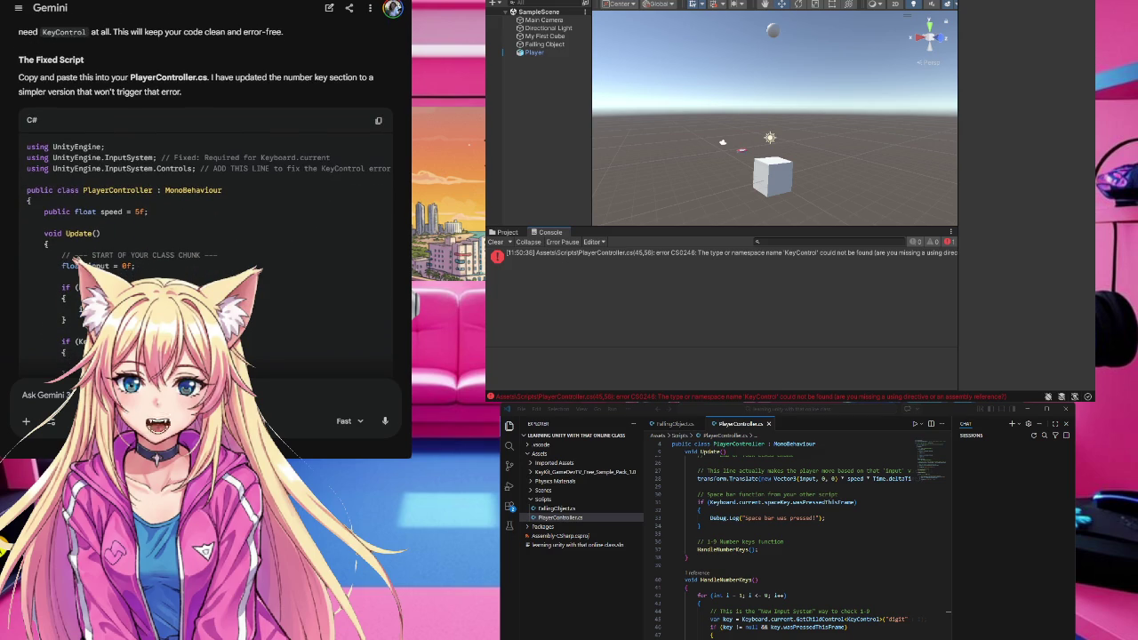
scroll(77, 262, "up", 3)
scroll(77, 262, "up", 2)
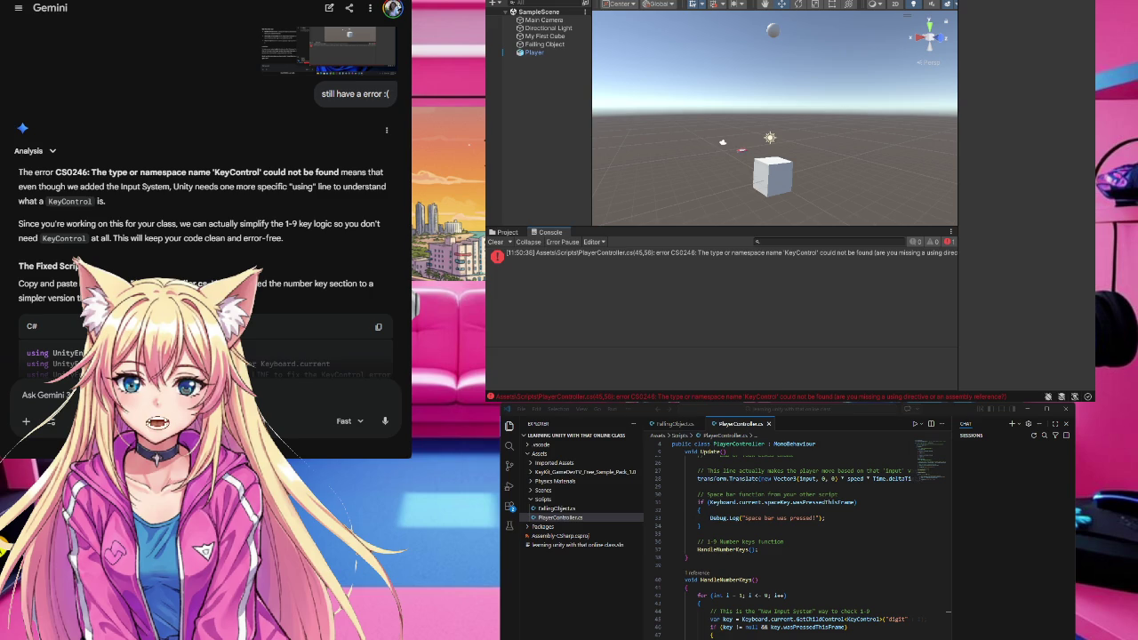
scroll(204, 222, "down", 1)
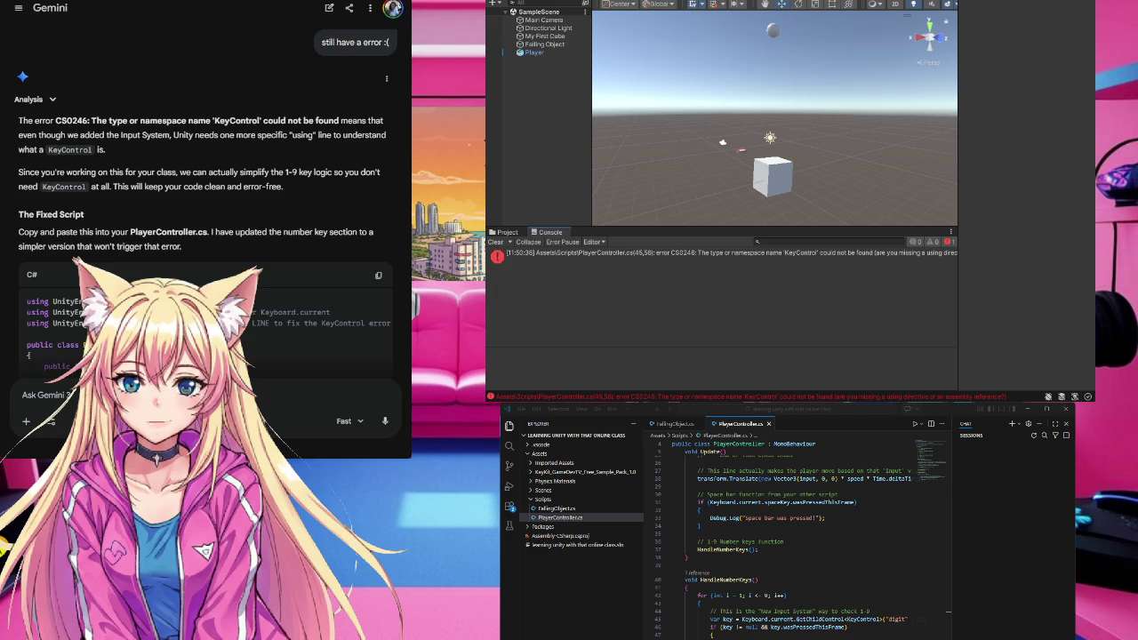
scroll(205, 196, "down", 10)
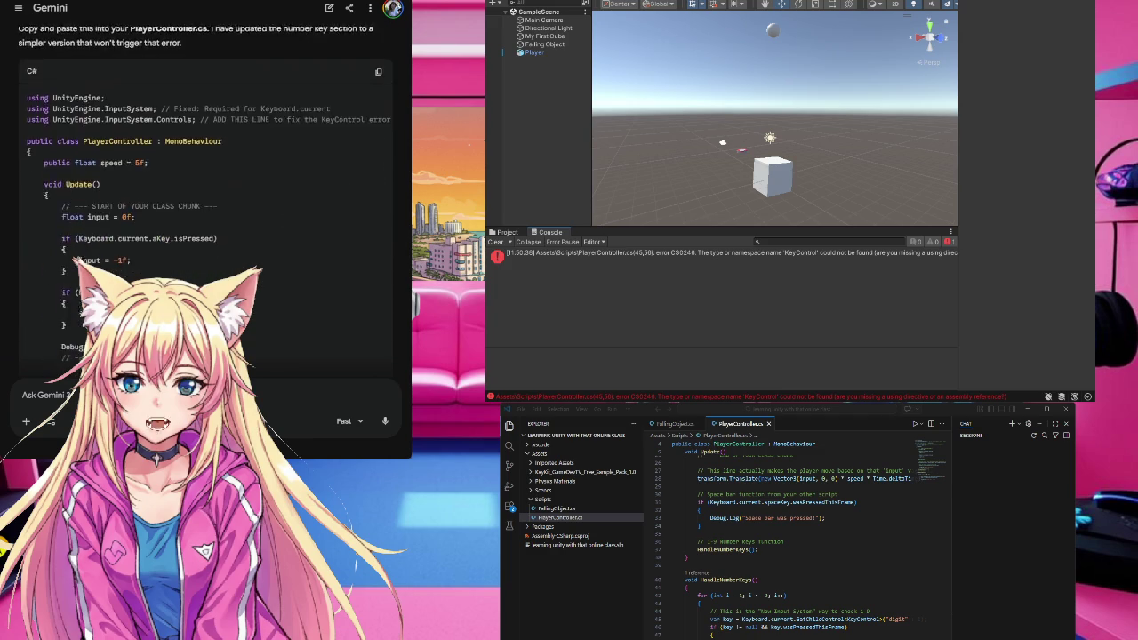
scroll(205, 196, "down", 2)
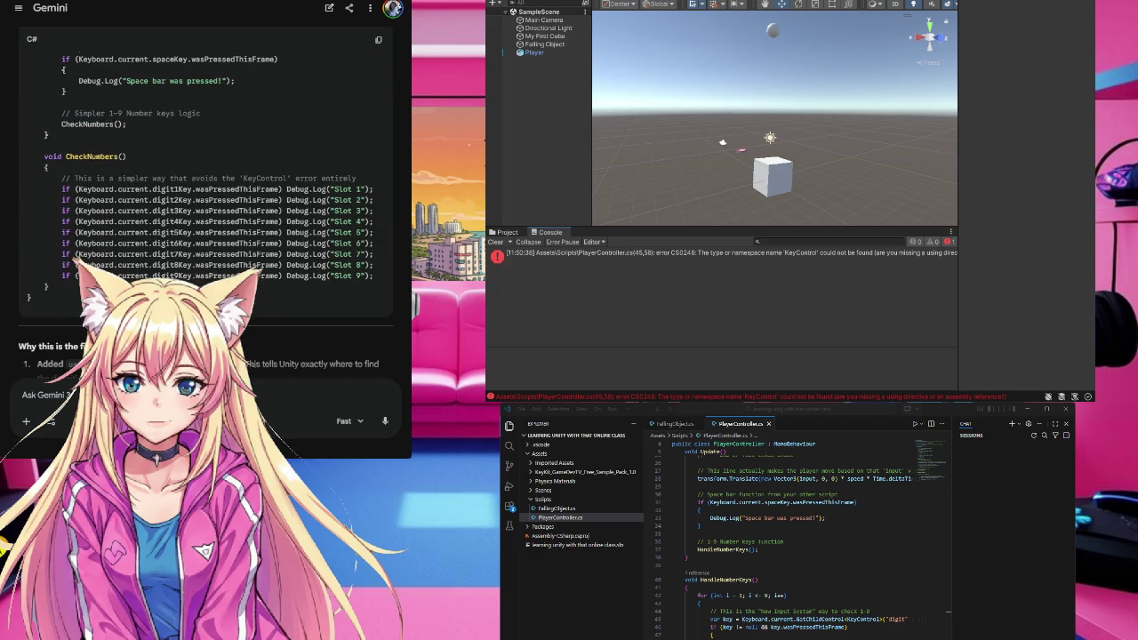
scroll(205, 213, "down", 3)
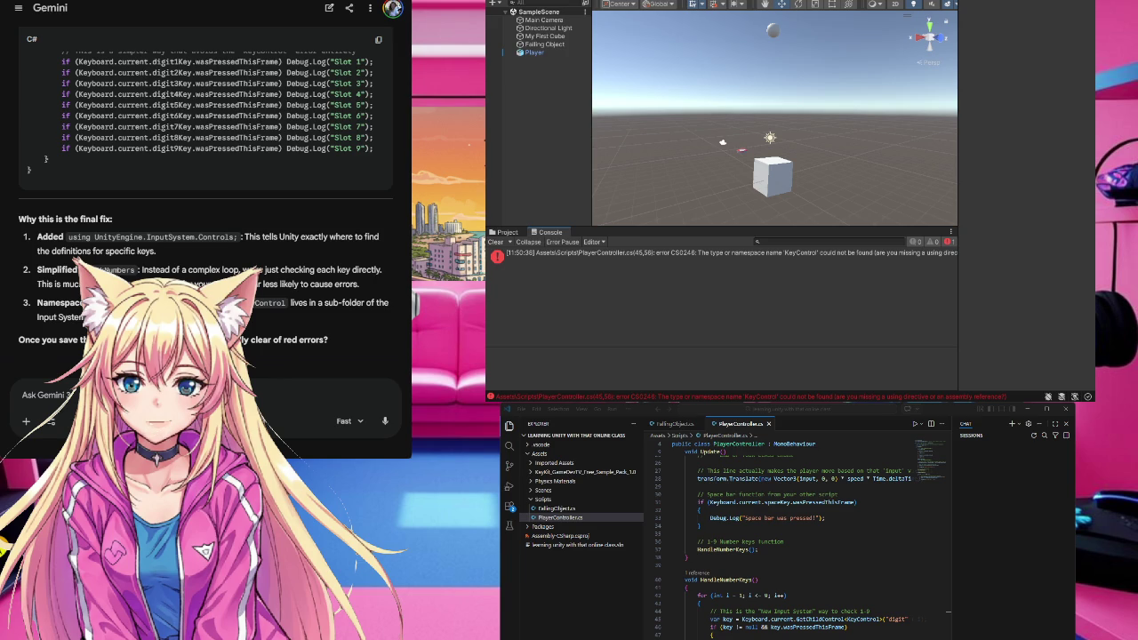
scroll(85, 261, "up", 10)
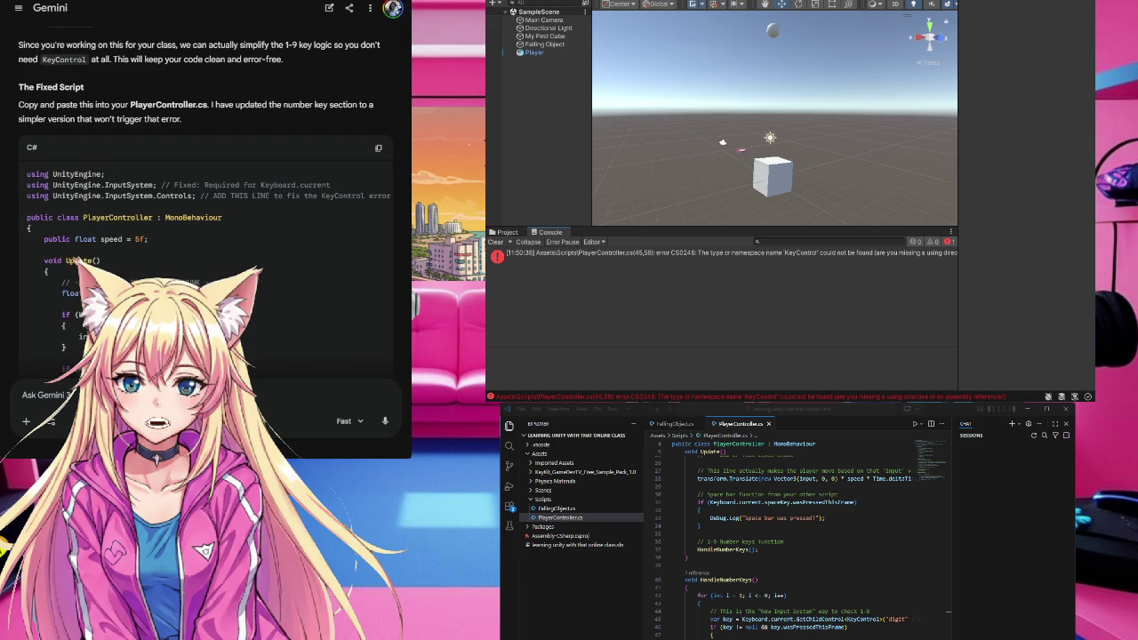
- Replace all of PlayerController.cs with Gemini's fixed script using the simplified CheckNumbers method
left_click(378, 148)
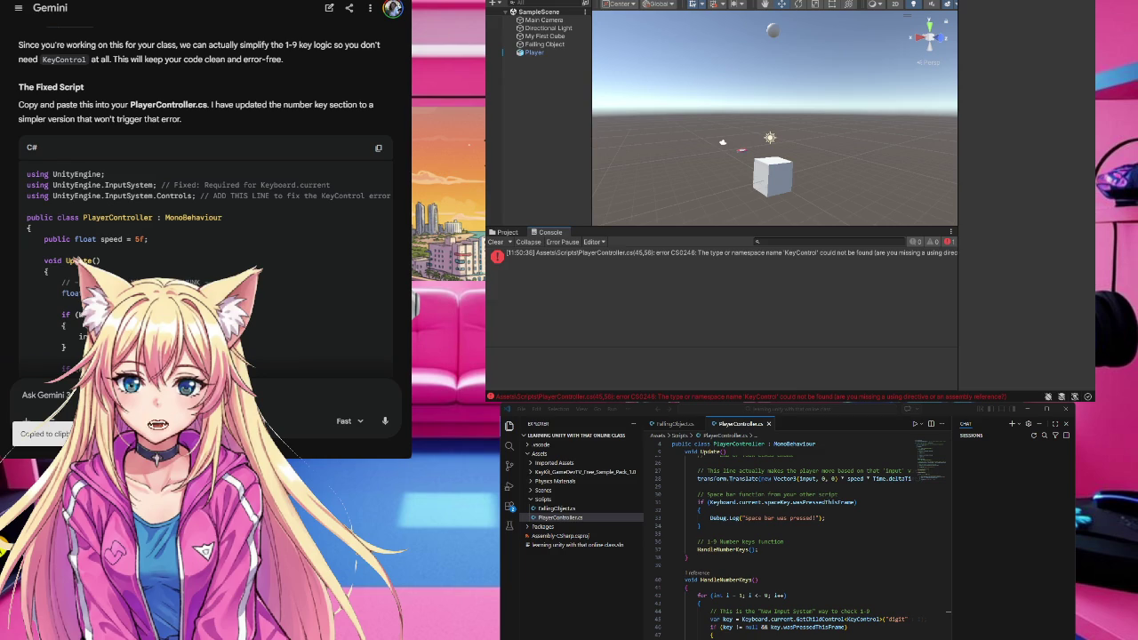
left_click(686, 555)
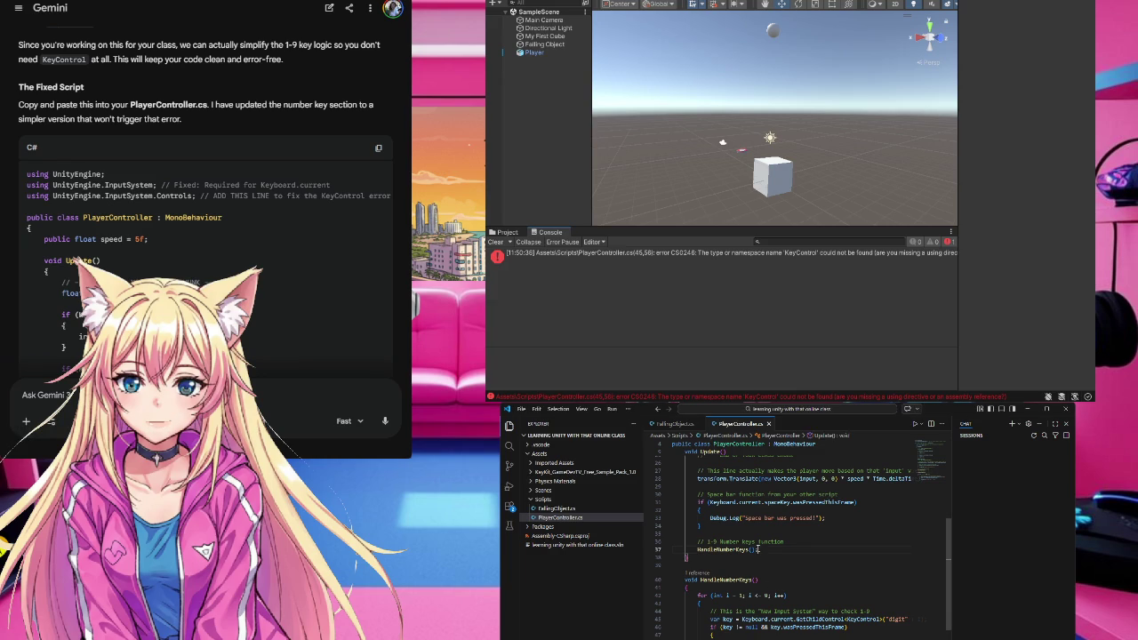
key("ctrl+a")
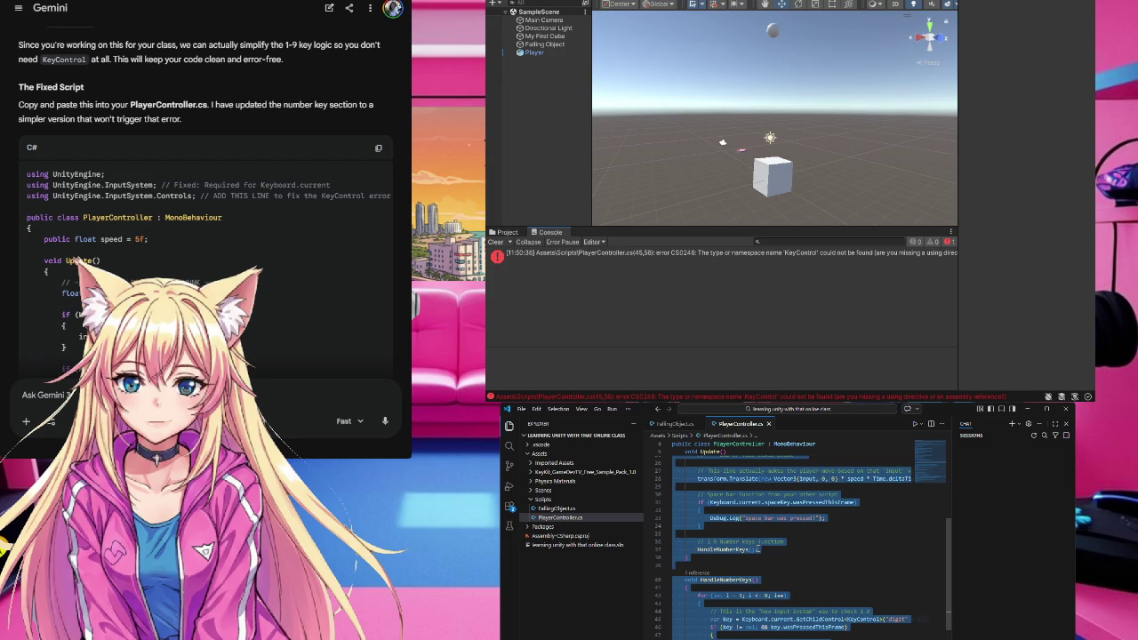
key("BackSpace")
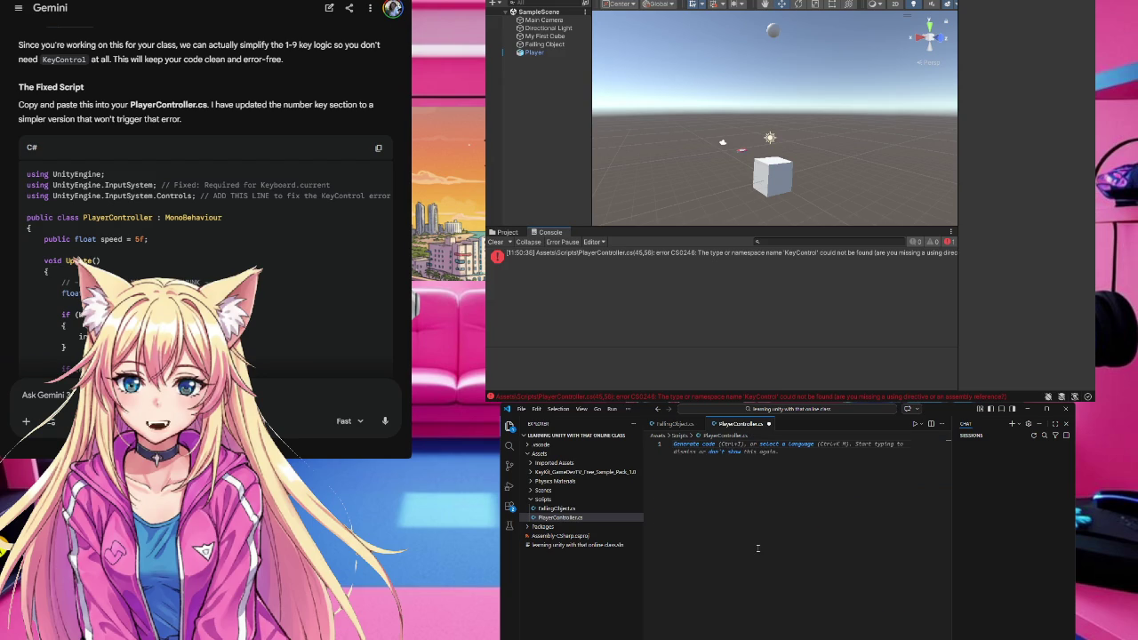
key("ctrl+v")
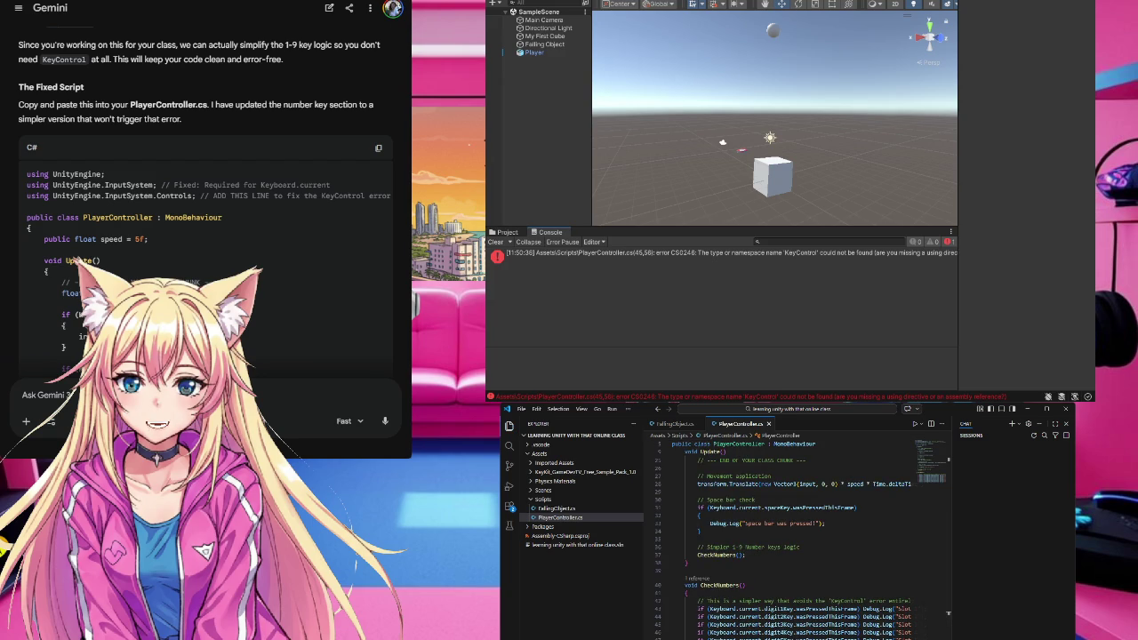
key("alt+Tab")
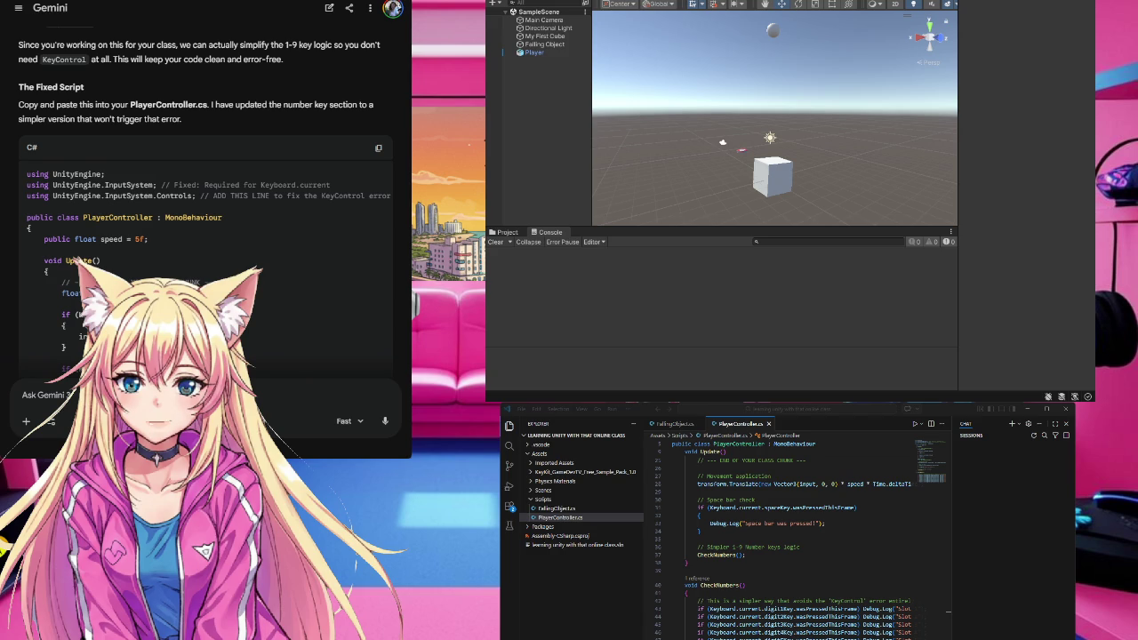
- Play-test the player moving right and left with D and A, then stop and check the Console logs
key("ctrl+Tab")
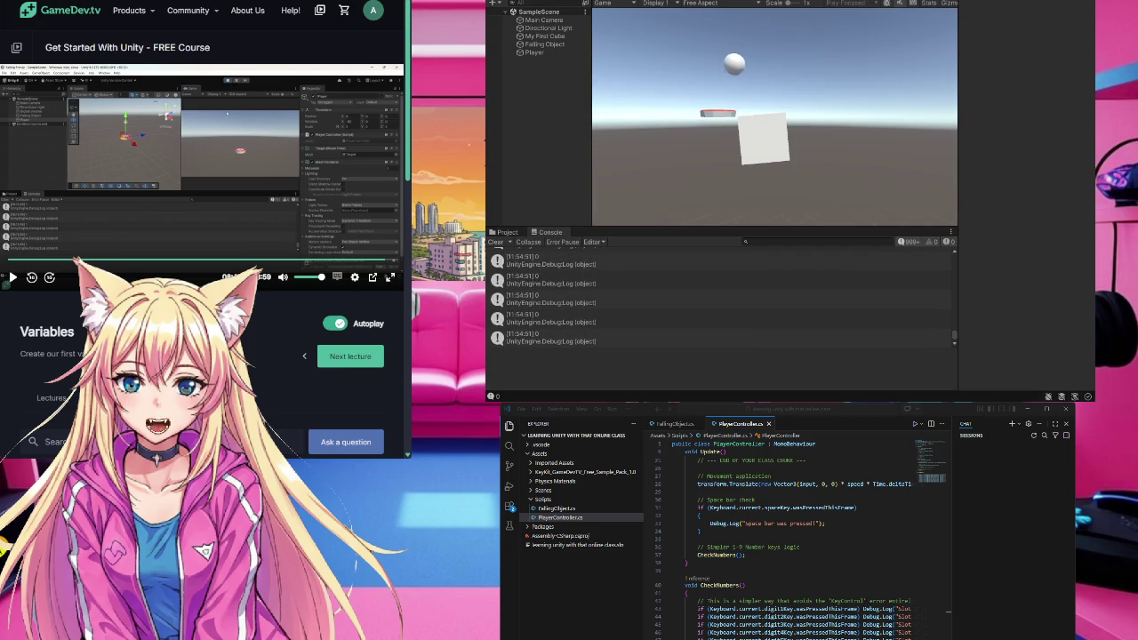
key("d")
key("a")
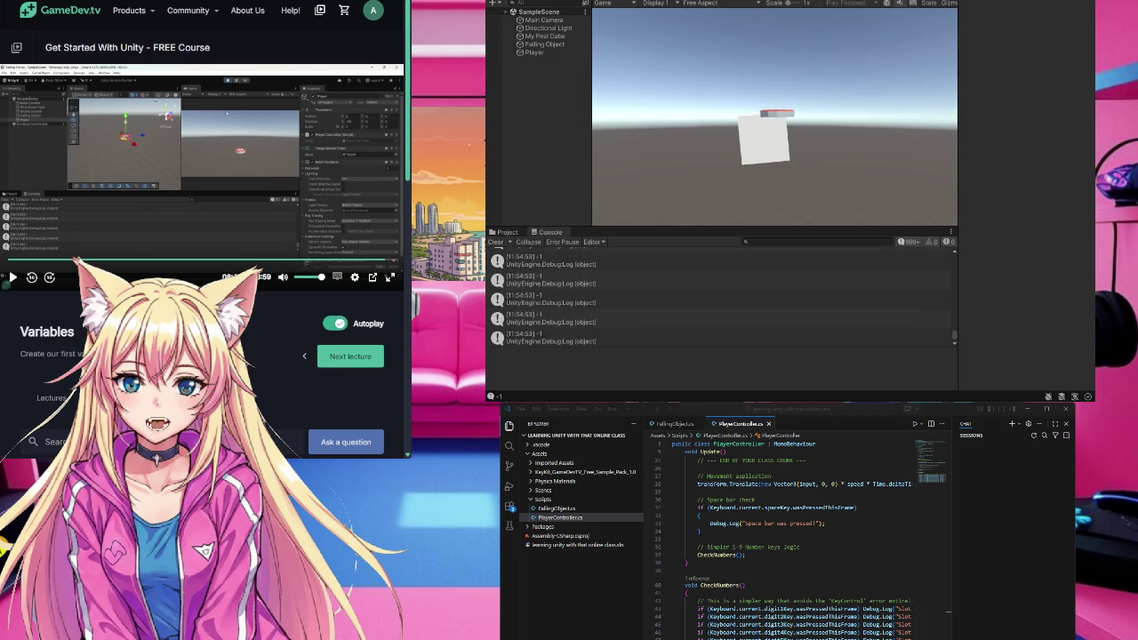
key("d")
key("a")
key("d")
key("ctrl+p")
left_click(156, 169)
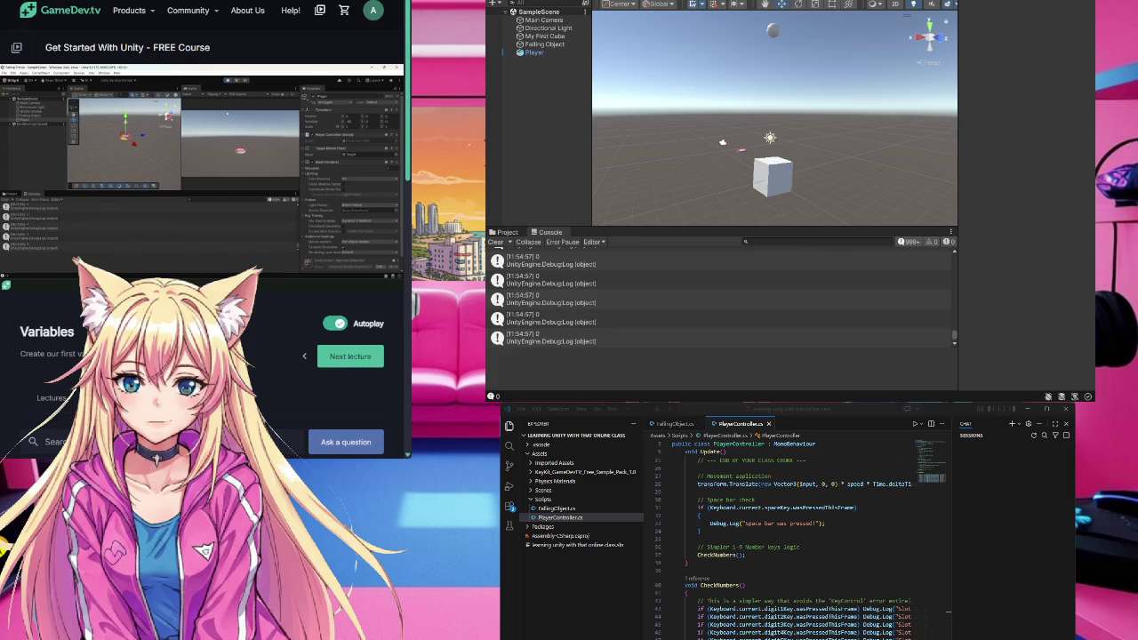
left_click(704, 364)
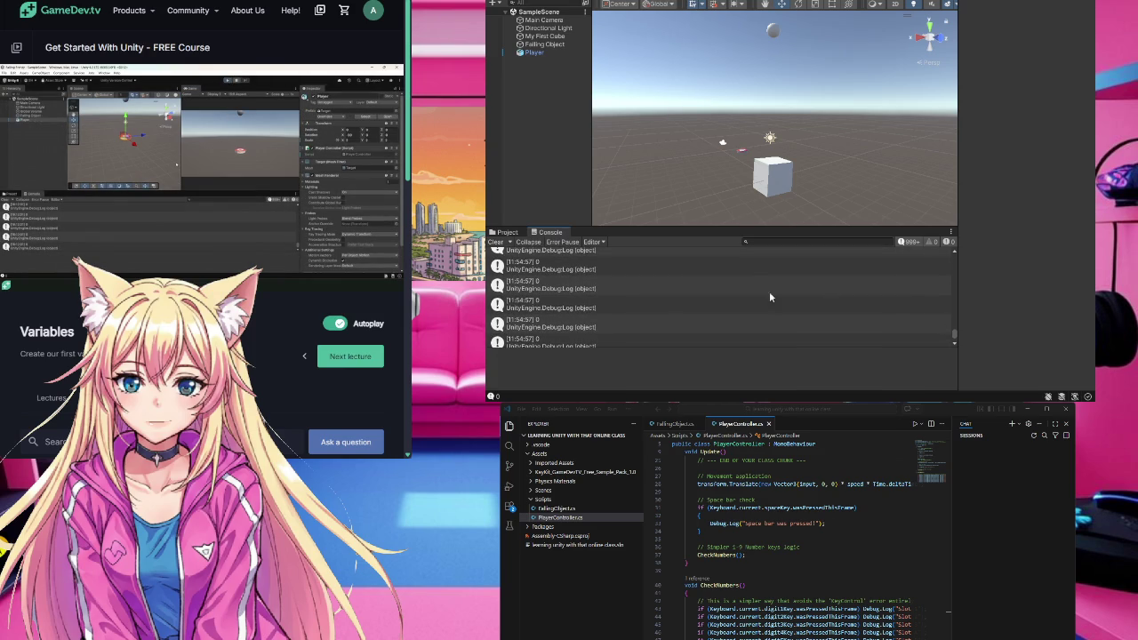
- Select Player to show its Player Controller component with Speed 5 in the Inspector
left_click_drag(954, 336, 959, 260)
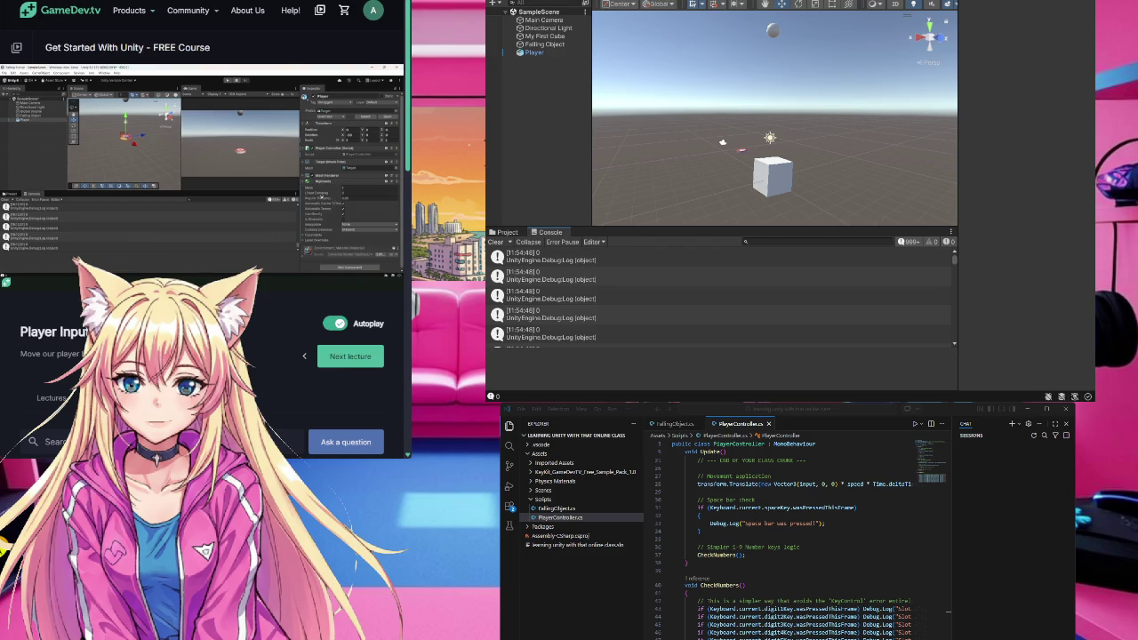
left_click(532, 53)
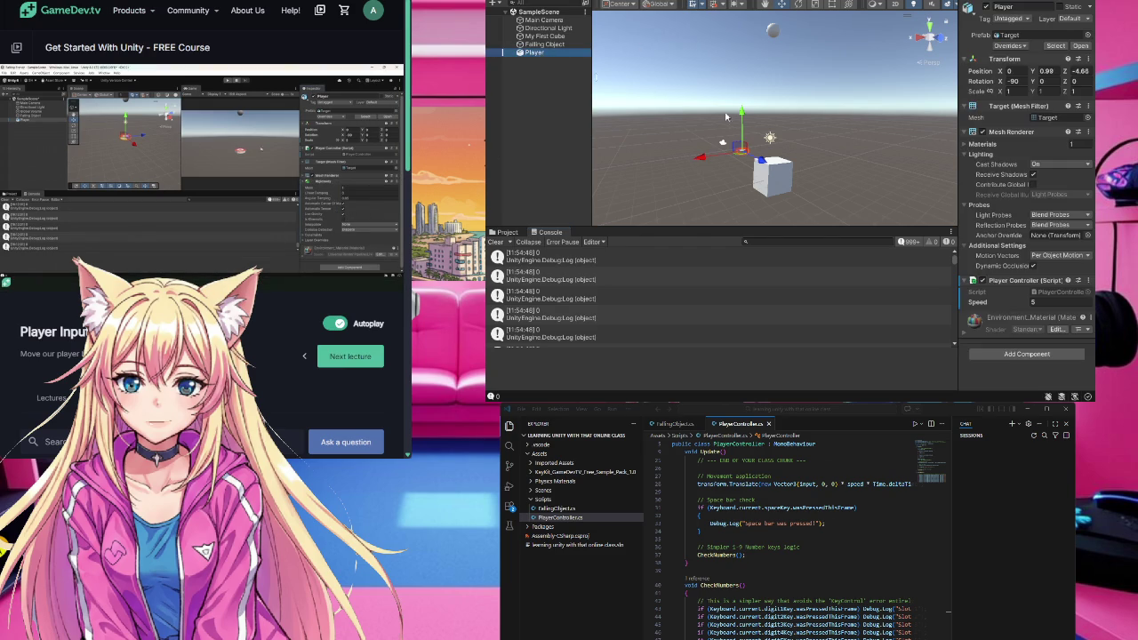
- Add a Rigidbody component to the Player and narrow the Unity window
left_click(1020, 302)
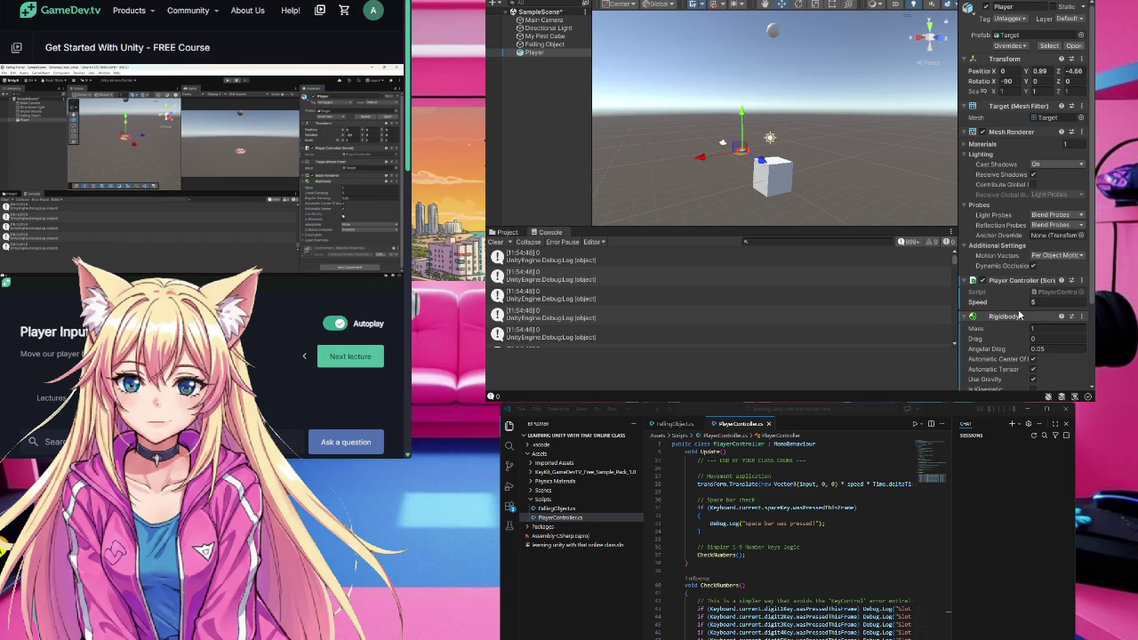
scroll(1020, 315, "down", 2)
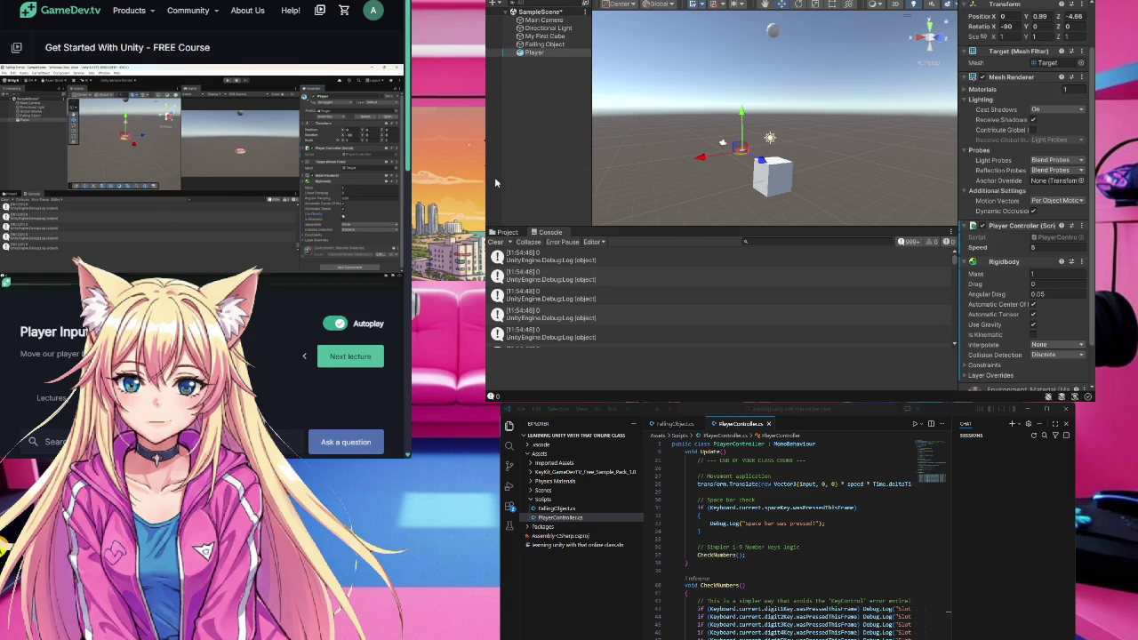
left_click_drag(488, 185, 553, 185)
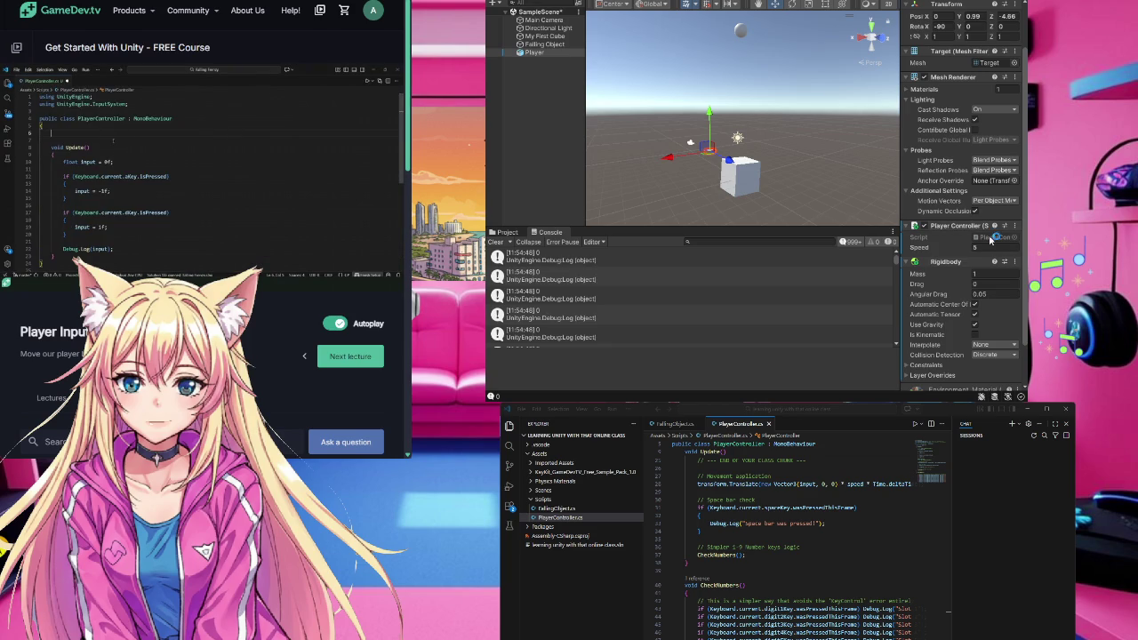
- Add a 'Rigidbody rb;' field below the speed variable and save the script
scroll(786, 574, "up", 8)
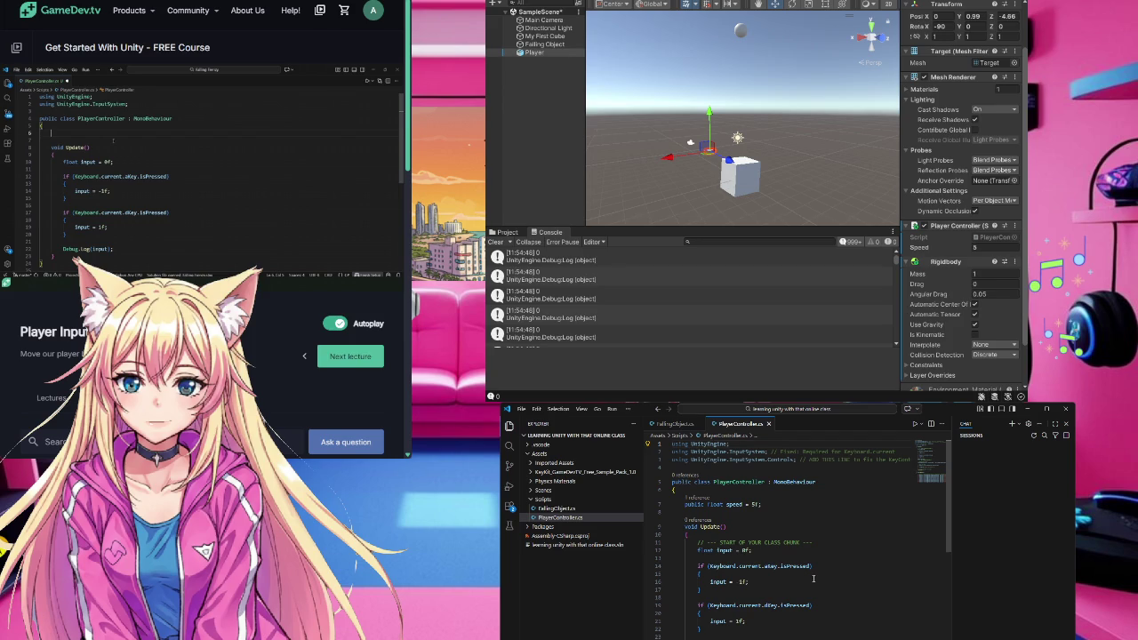
left_click(717, 510)
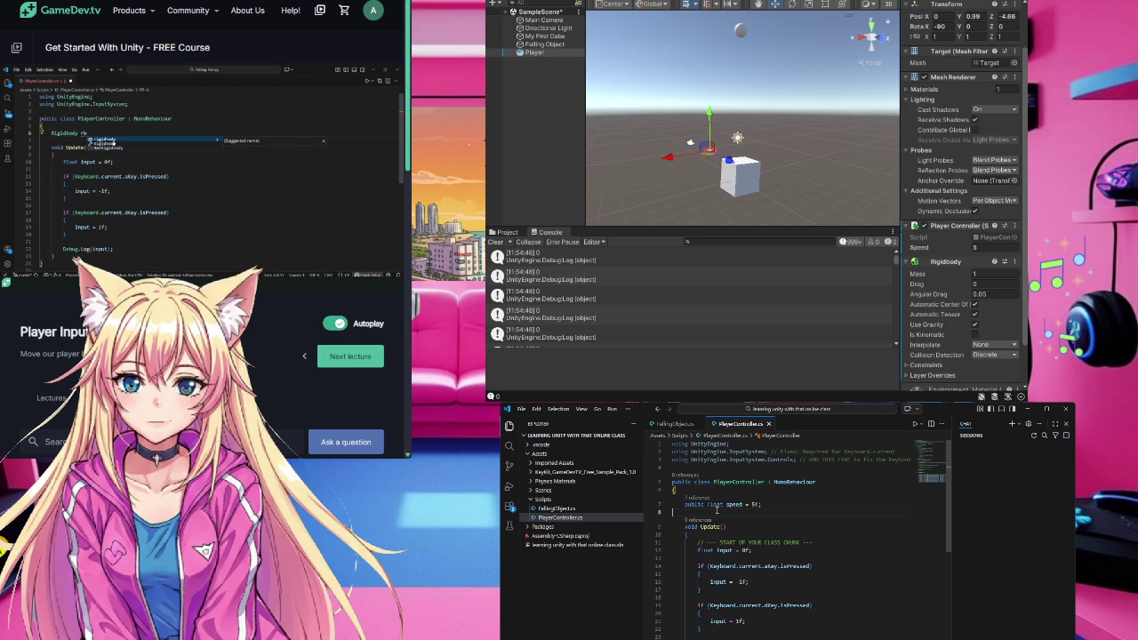
key("Return")
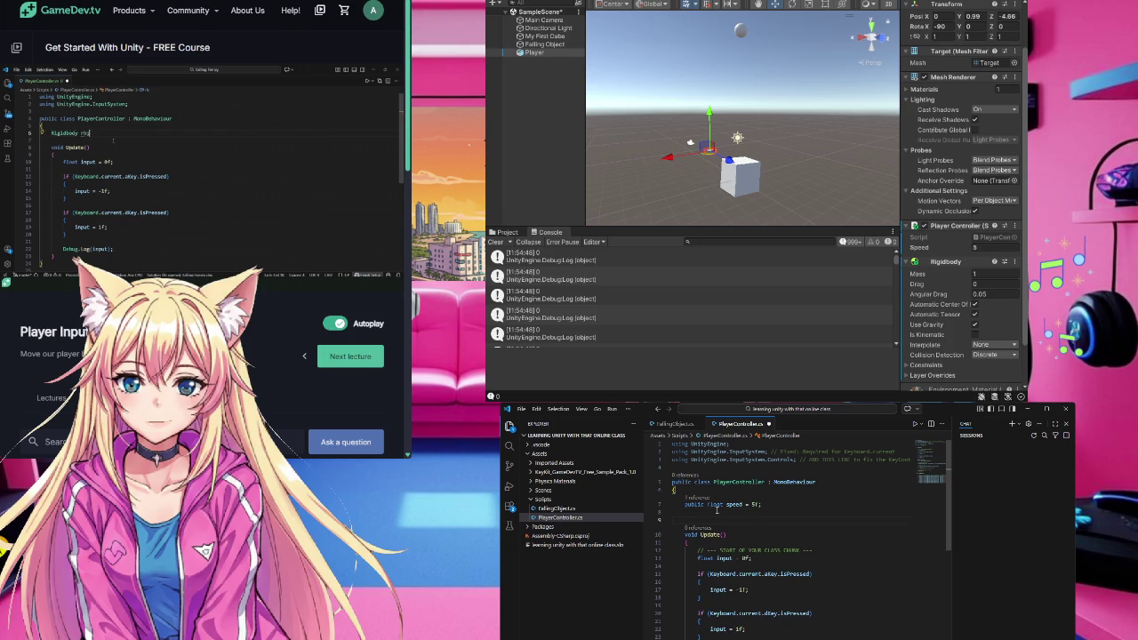
type("Rid")
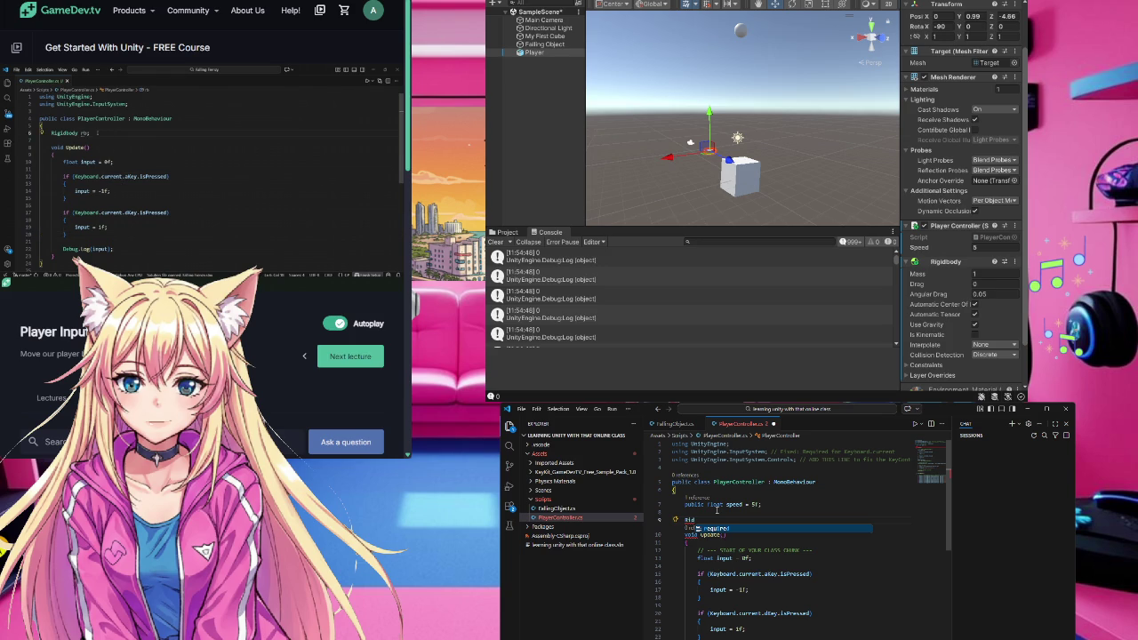
key("BackSpace")
type("gidbody rb;")
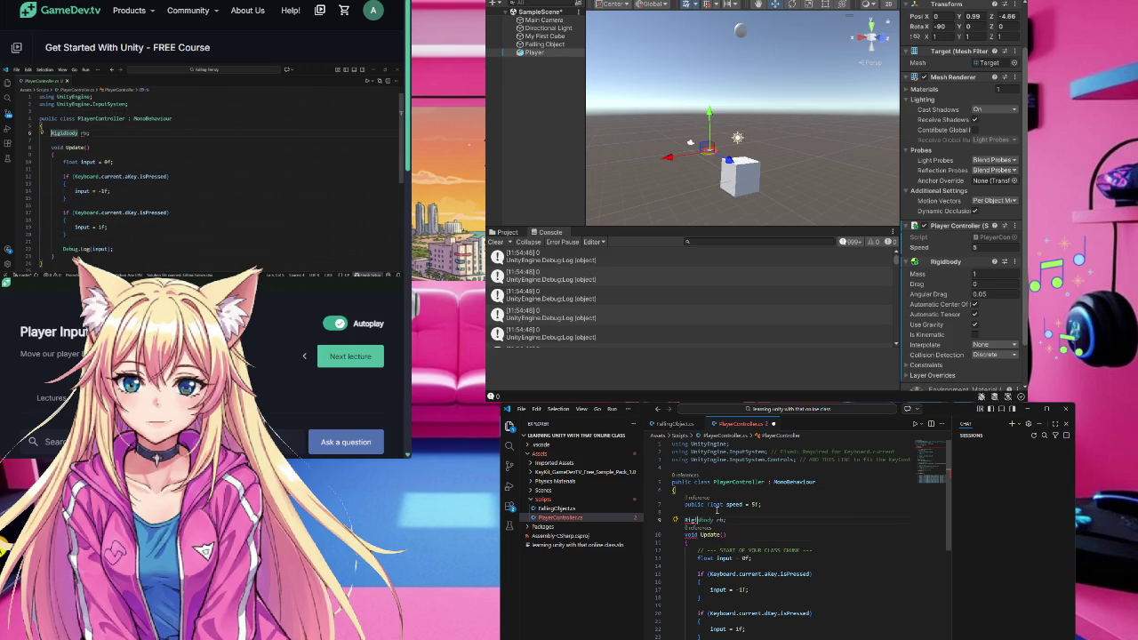
key("ctrl+s")
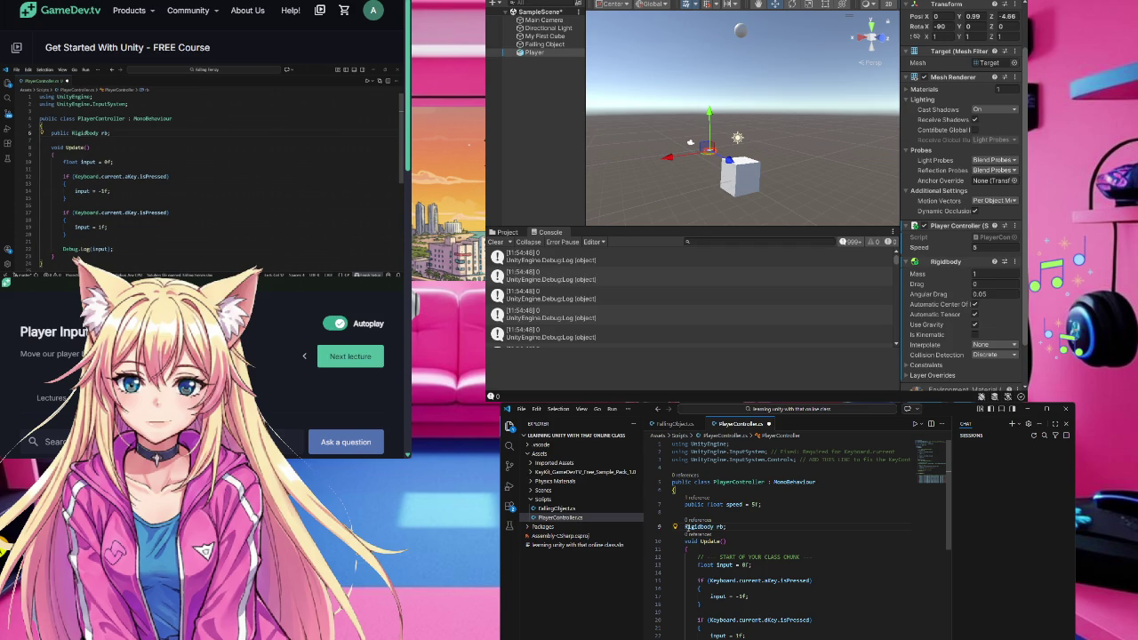
- Make the rb field public and declare the Update method private
type("public")
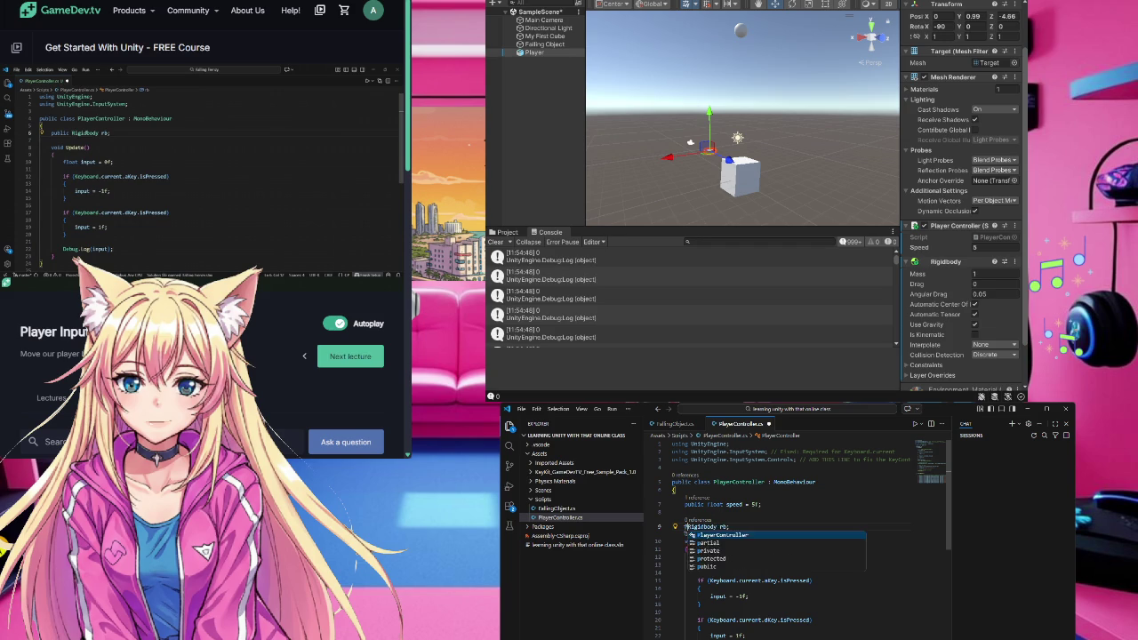
key("BackSpace")
key("BackSpace")
key("BackSpace")
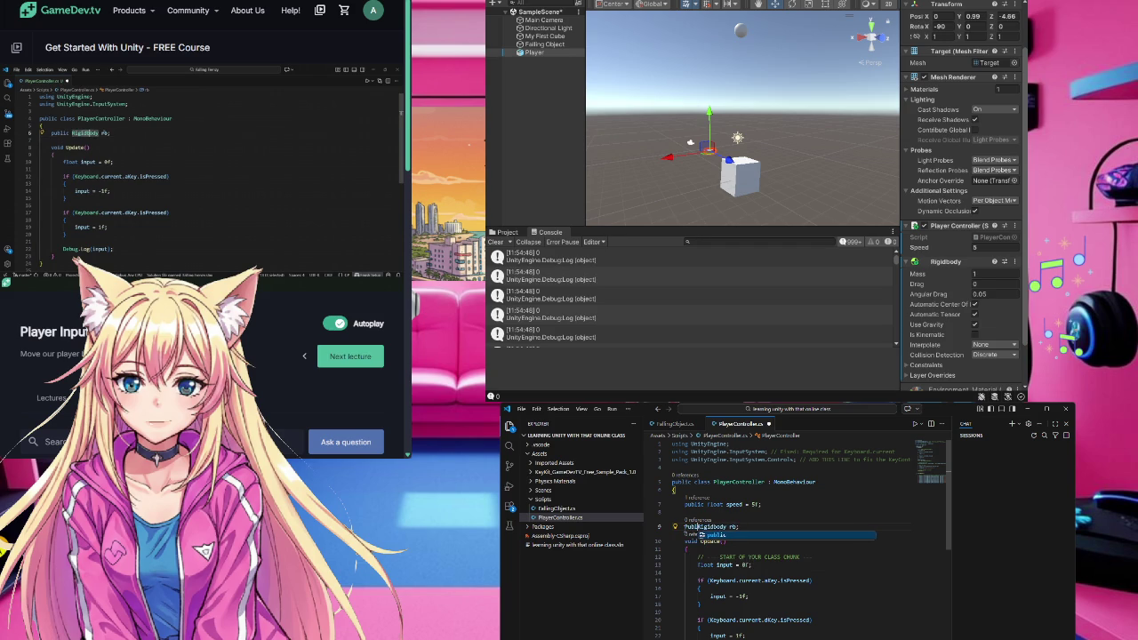
type("public")
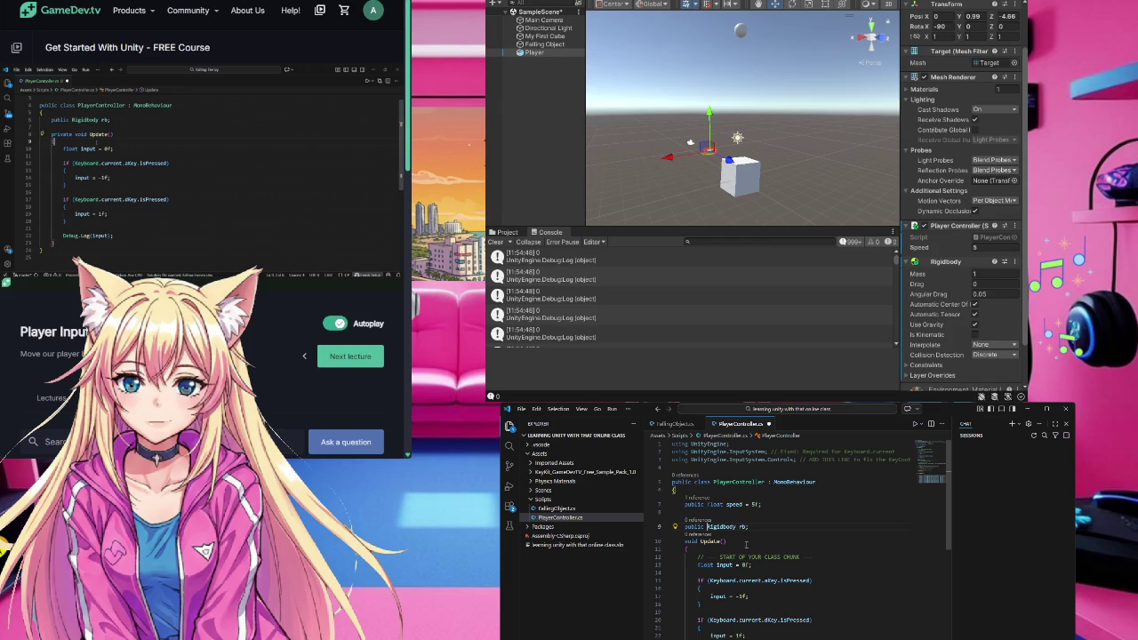
left_click(684, 541)
type("pr ")
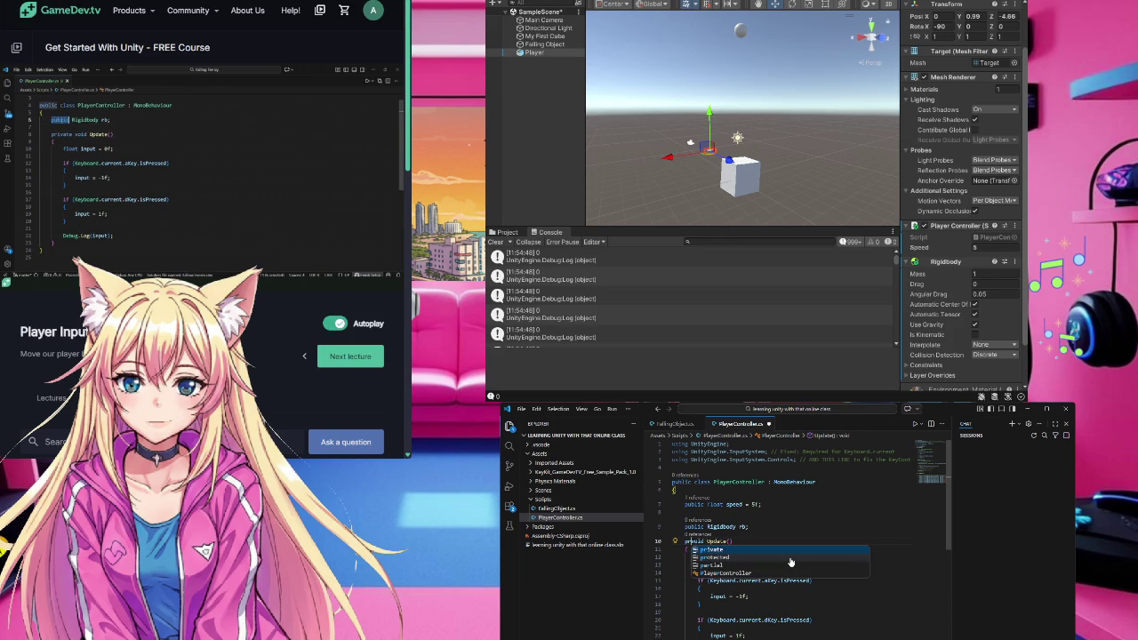
type("ivate")
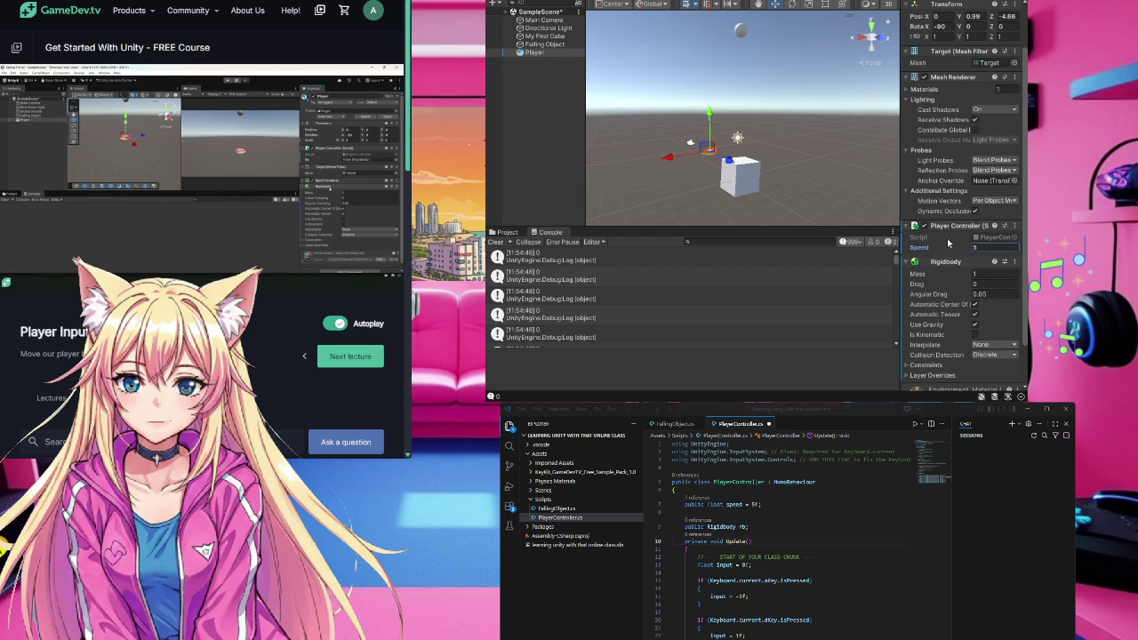
- Drag the Player's Rigidbody into the Player Controller's Rb field
left_click(709, 540)
left_click(870, 588)
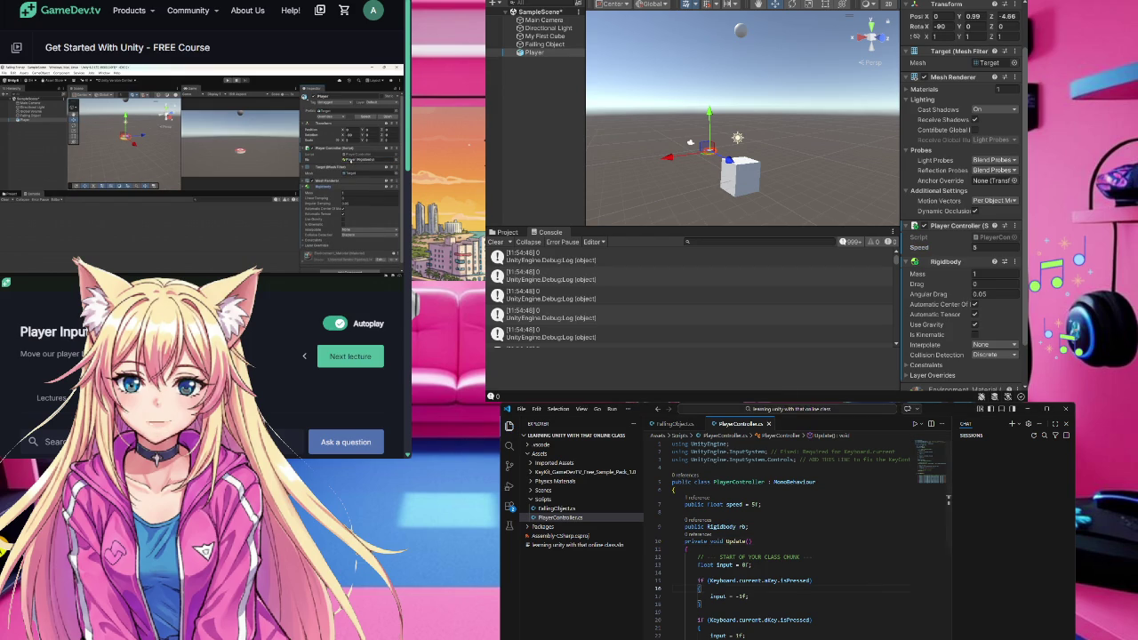
left_click(975, 272)
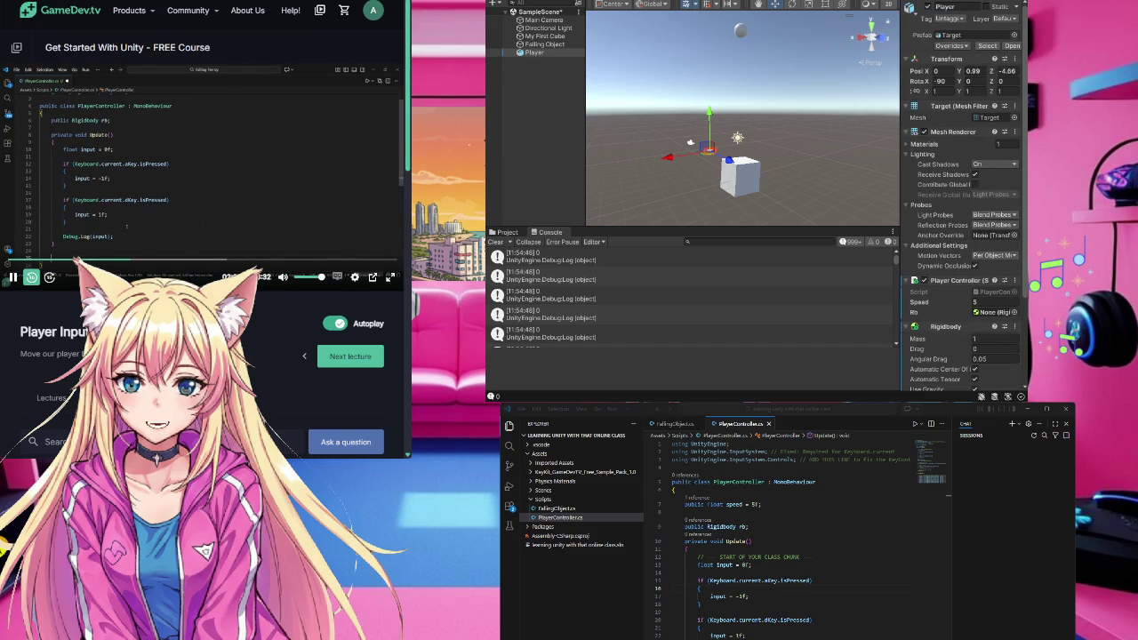
left_click(31, 278)
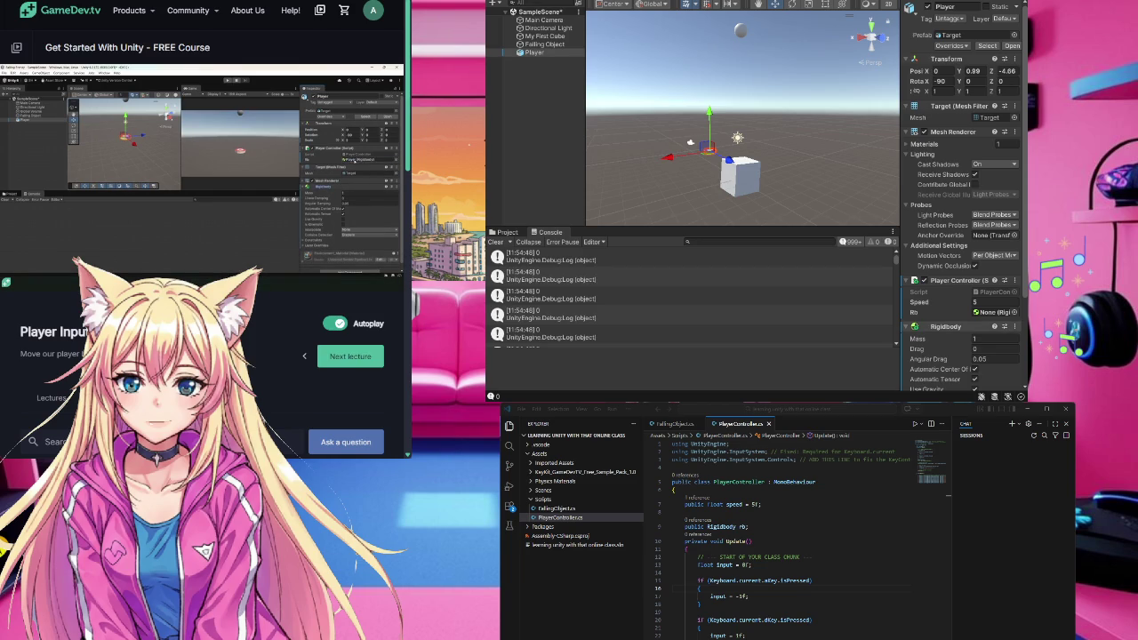
left_click_drag(984, 256, 985, 315)
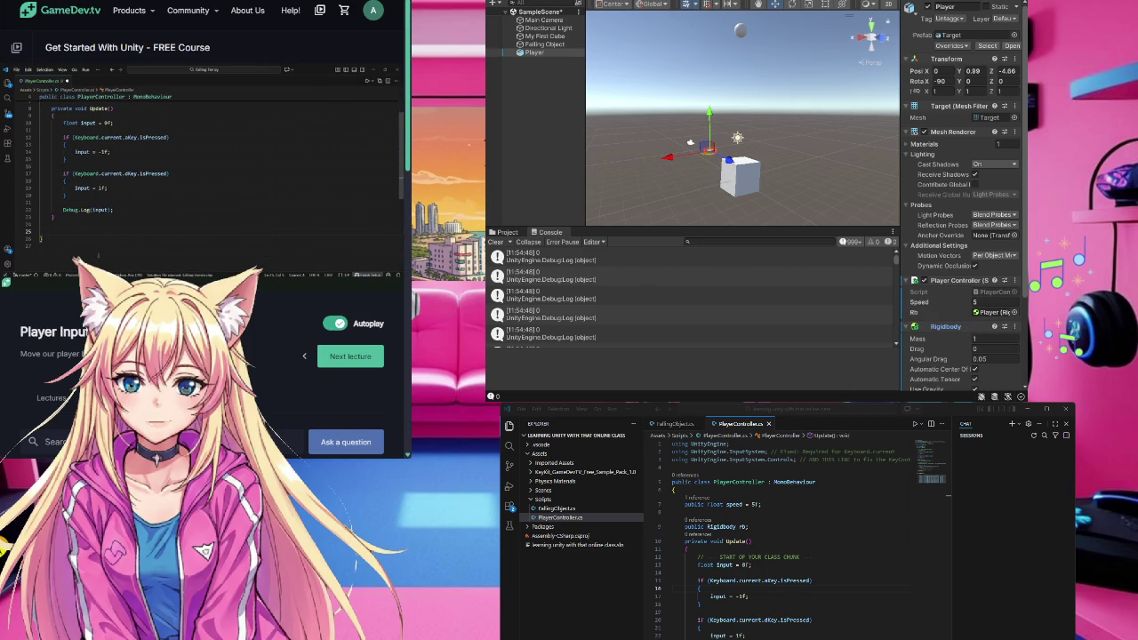
left_click(774, 612)
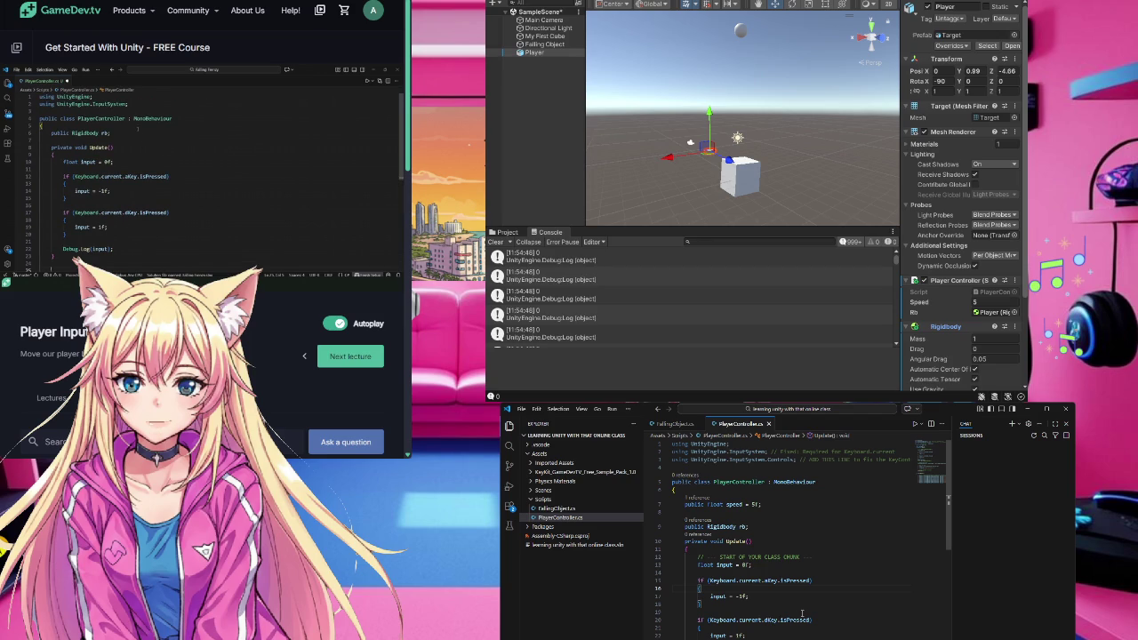
- Add a private FixedUpdate method after CheckNumbers via the 'private void F' autocomplete
scroll(803, 614, "down", 8)
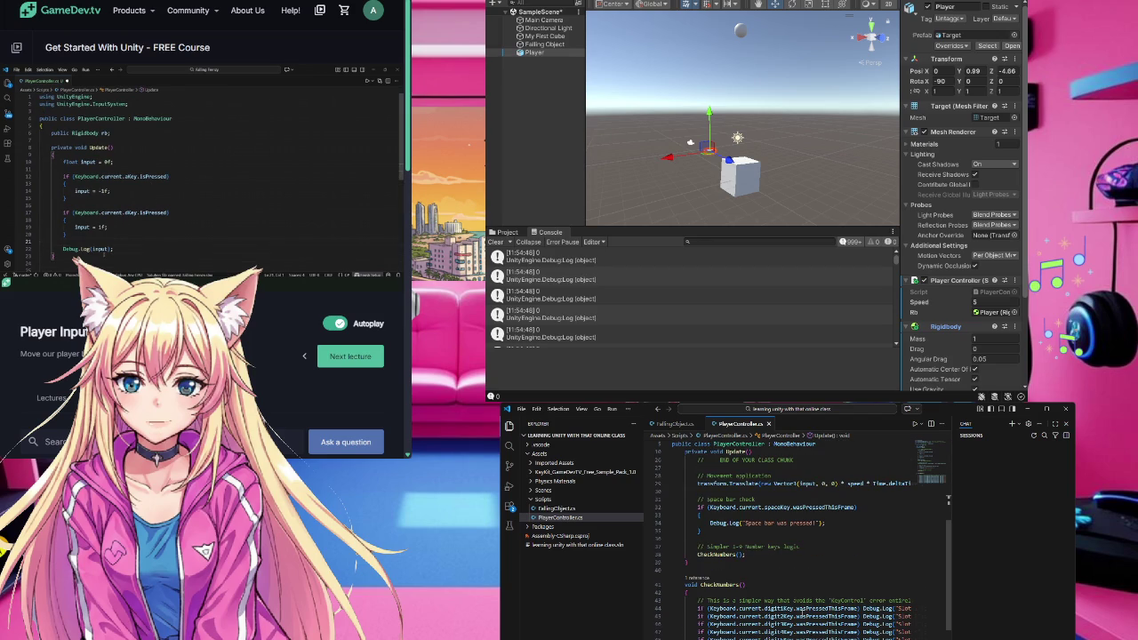
scroll(802, 613, "up", 7)
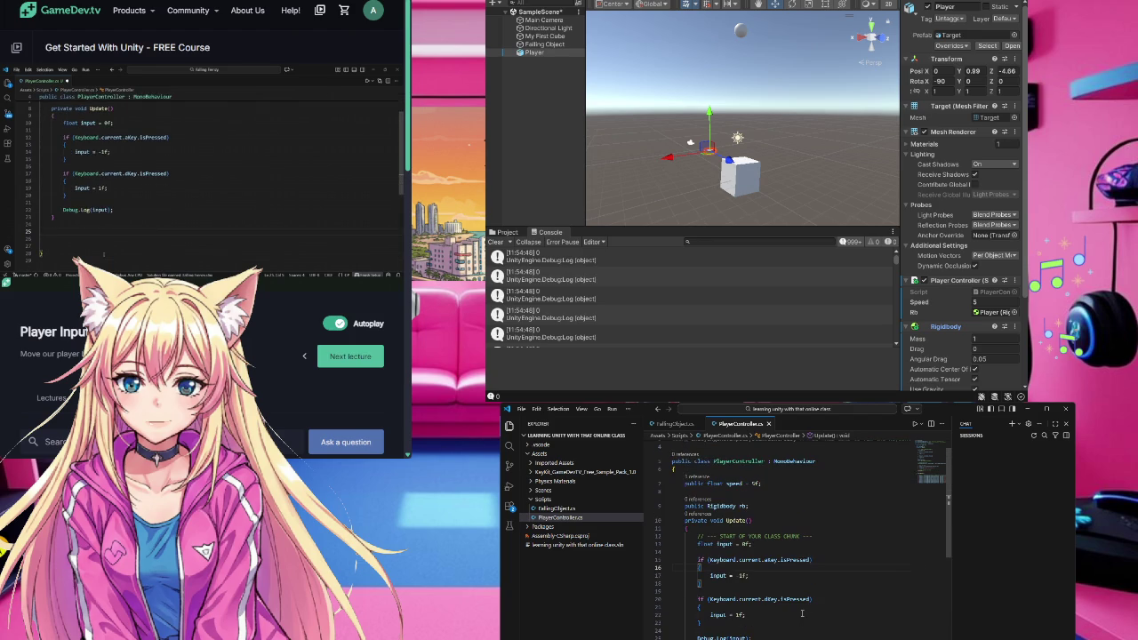
scroll(802, 613, "up", 1)
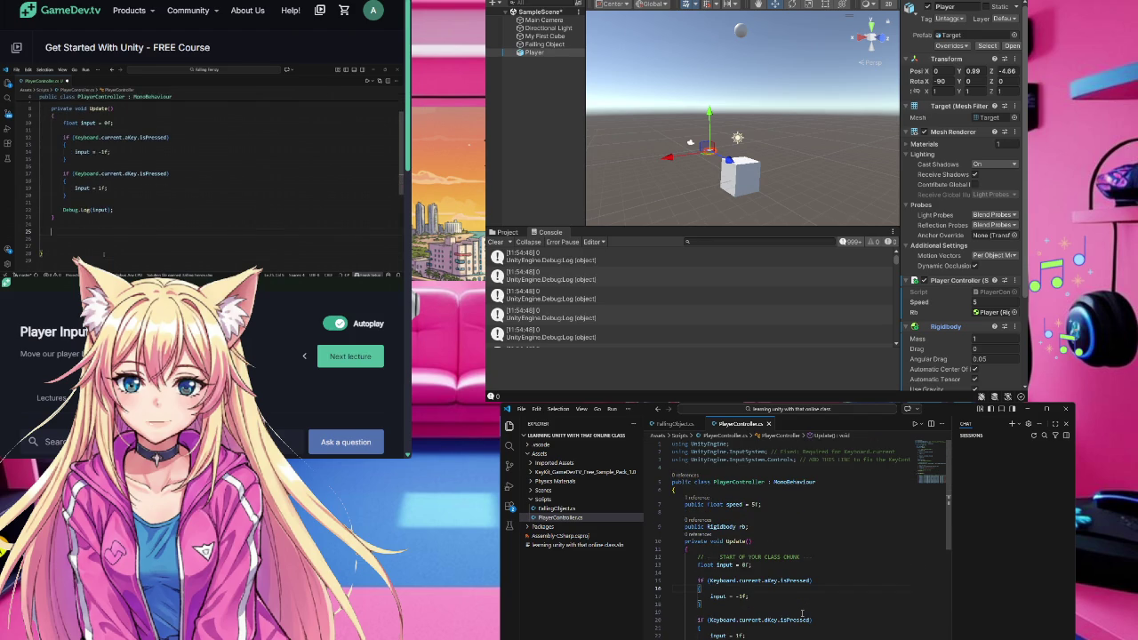
scroll(802, 613, "down", 11)
left_click(692, 601)
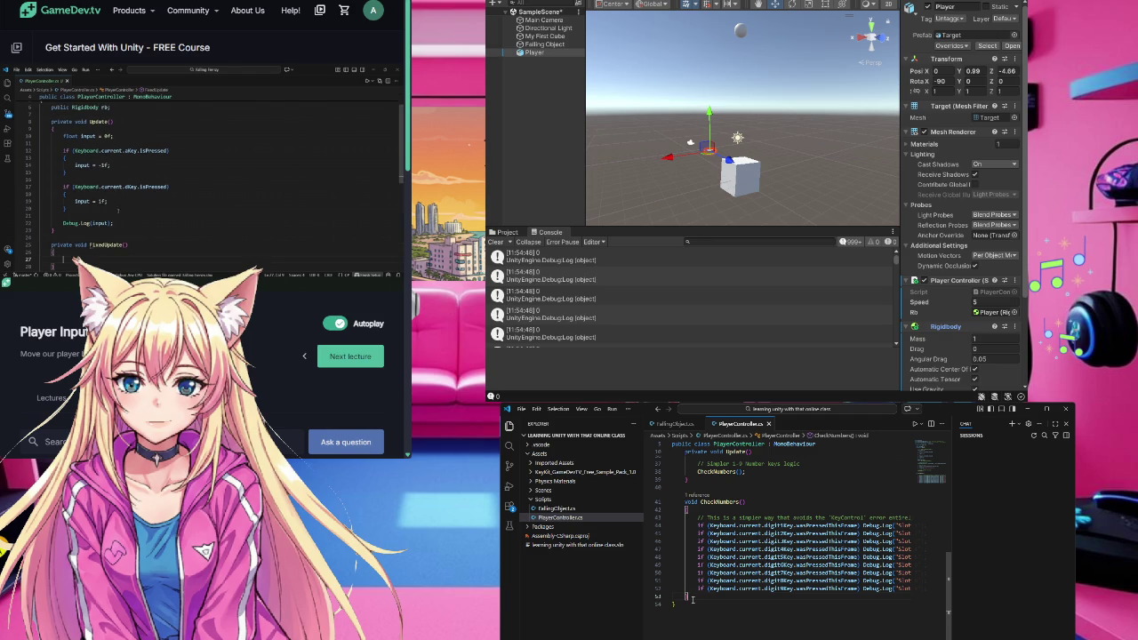
key("Return")
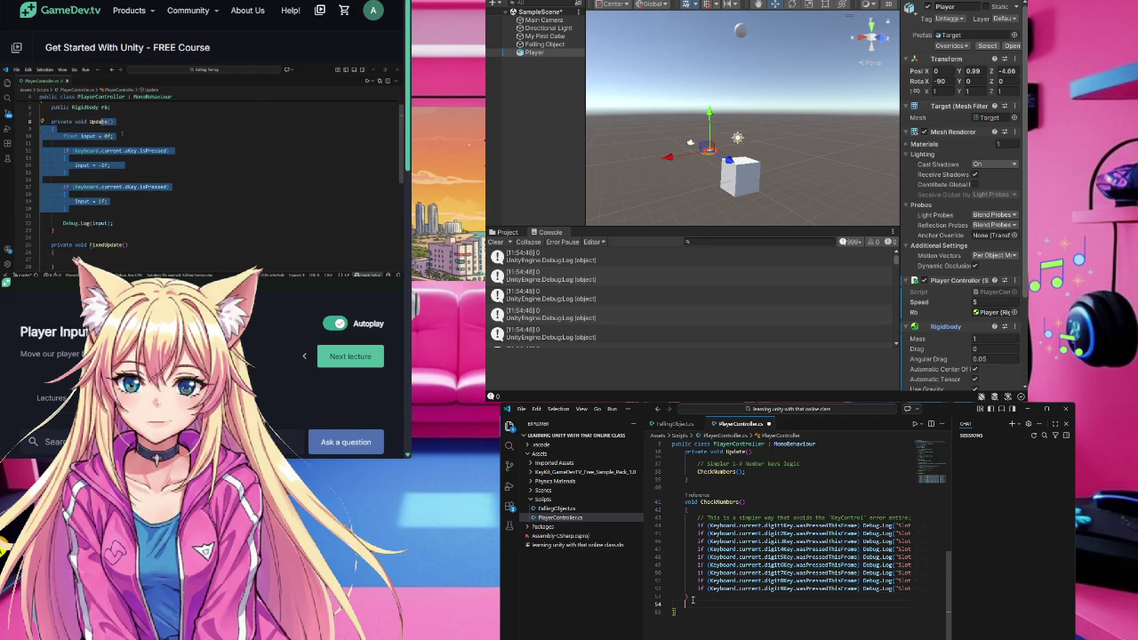
type("private vo")
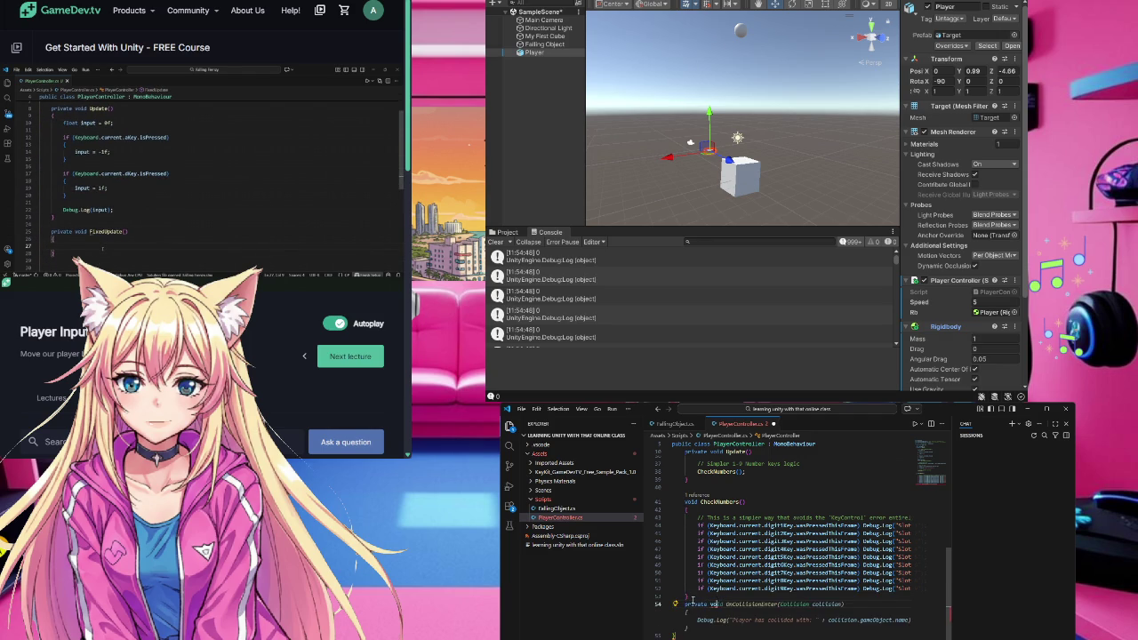
type("id")
type(" F")
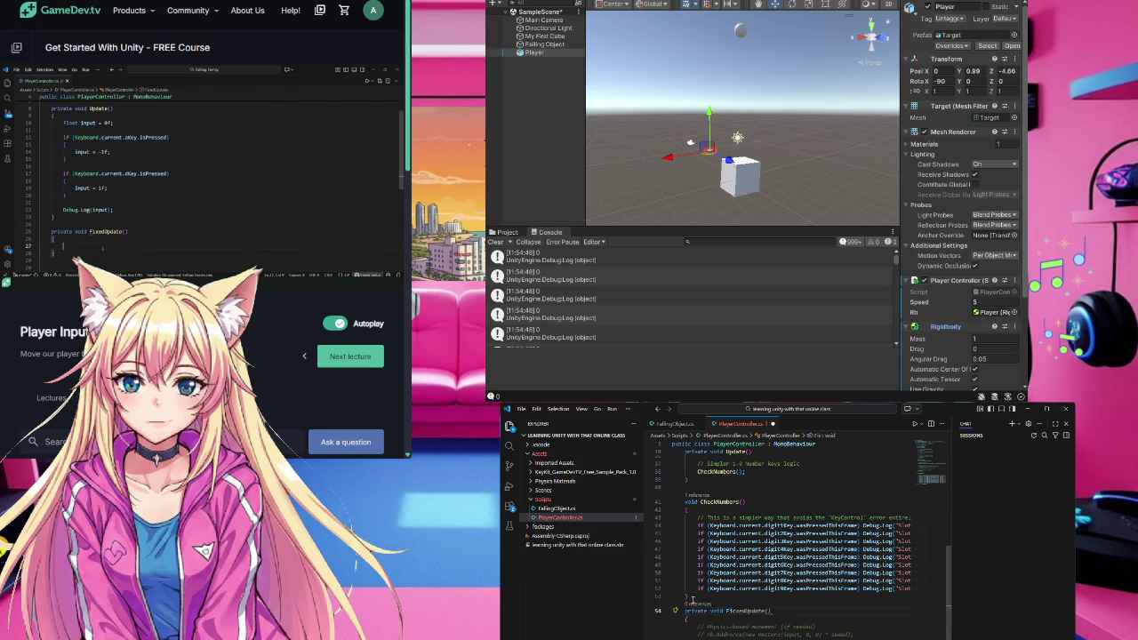
key("Tab")
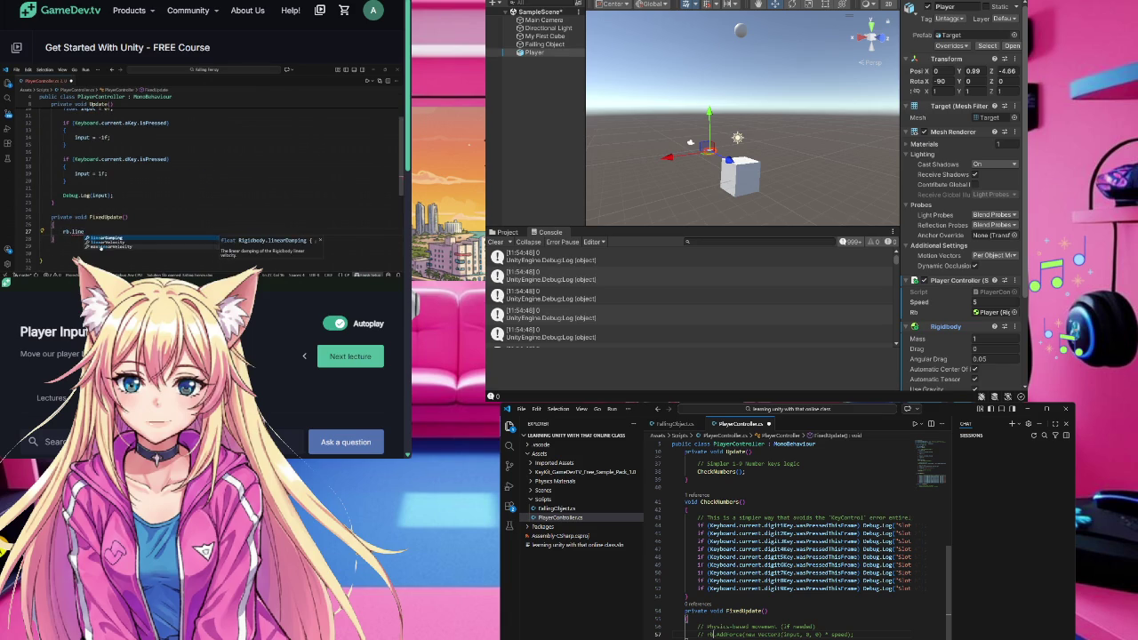
- Replace the commented rb.MovePosition line with rb.linearVelocity = new Vector3(input * speed, ...)
left_click_drag(715, 634, 858, 635)
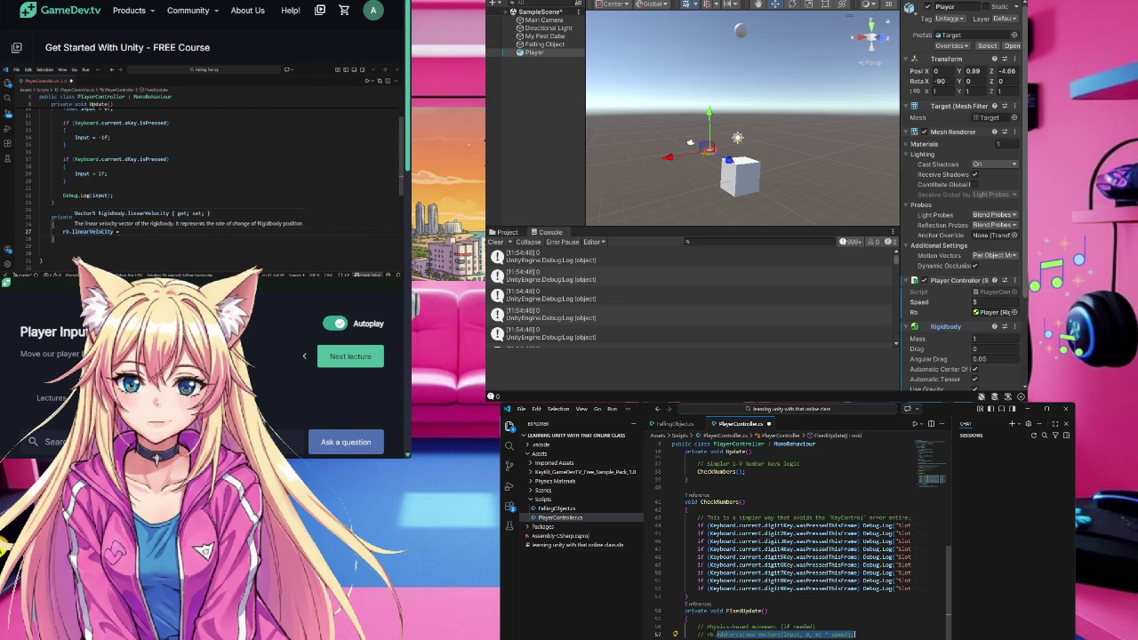
key("BackSpace")
type("linearVelocity =")
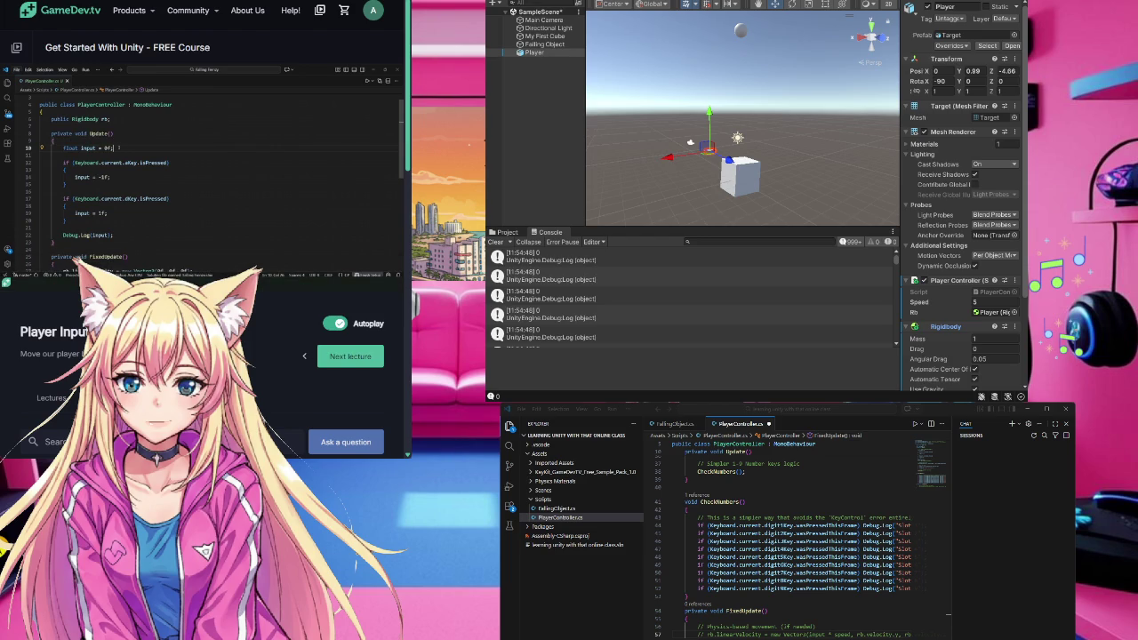
left_click(685, 620)
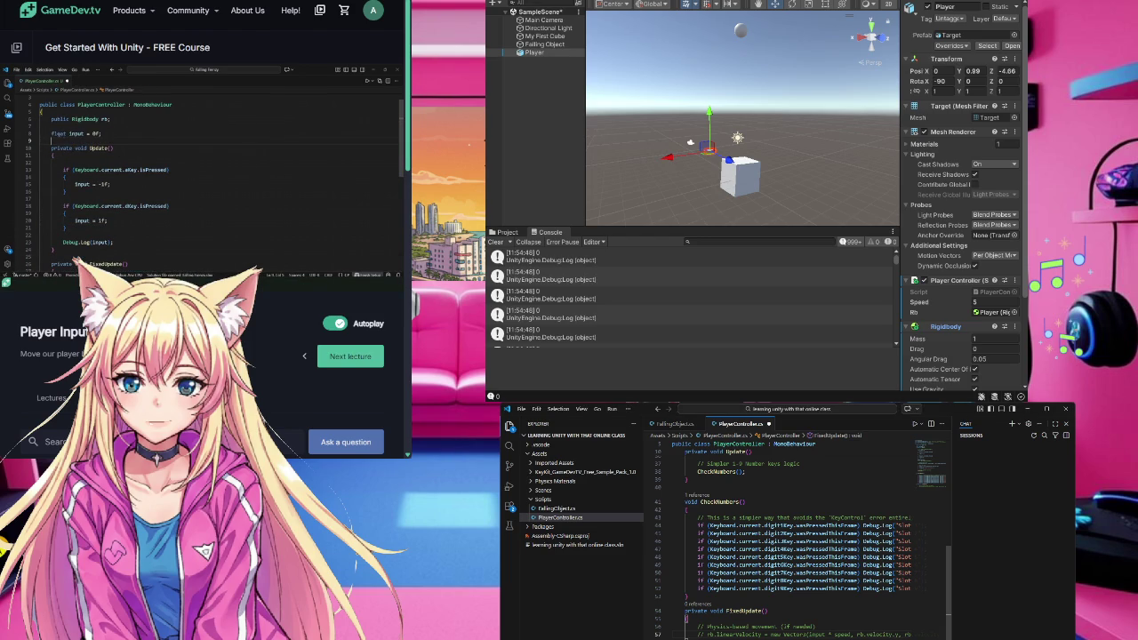
- Change the velocity line's arguments to new Vector3(0f, 0f, 0f) and resume the course video
scroll(205, 231, "down", 1)
scroll(31, 278, "down", 2)
scroll(31, 277, "up", 3)
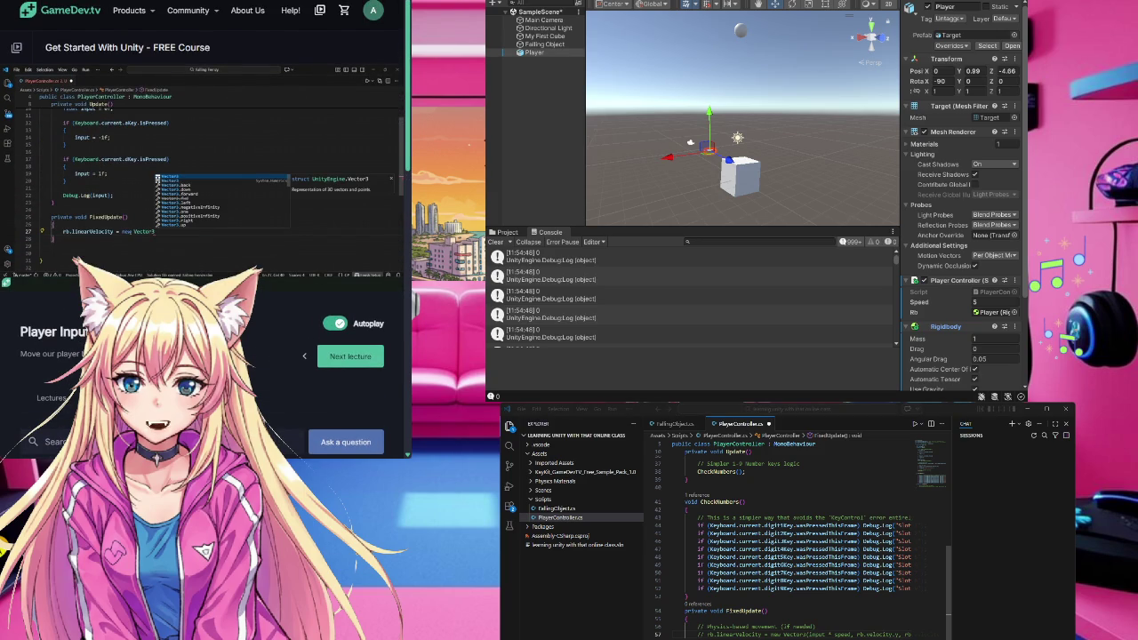
left_click_drag(805, 634, 934, 635)
key("BackSpace")
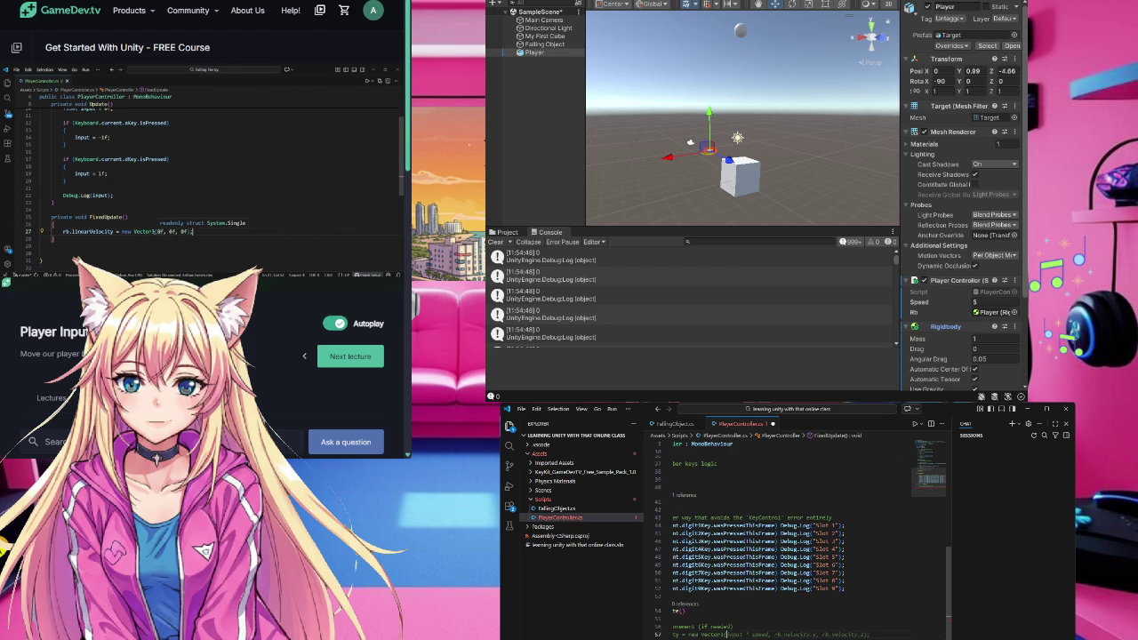
type("0f")
key("Tab")
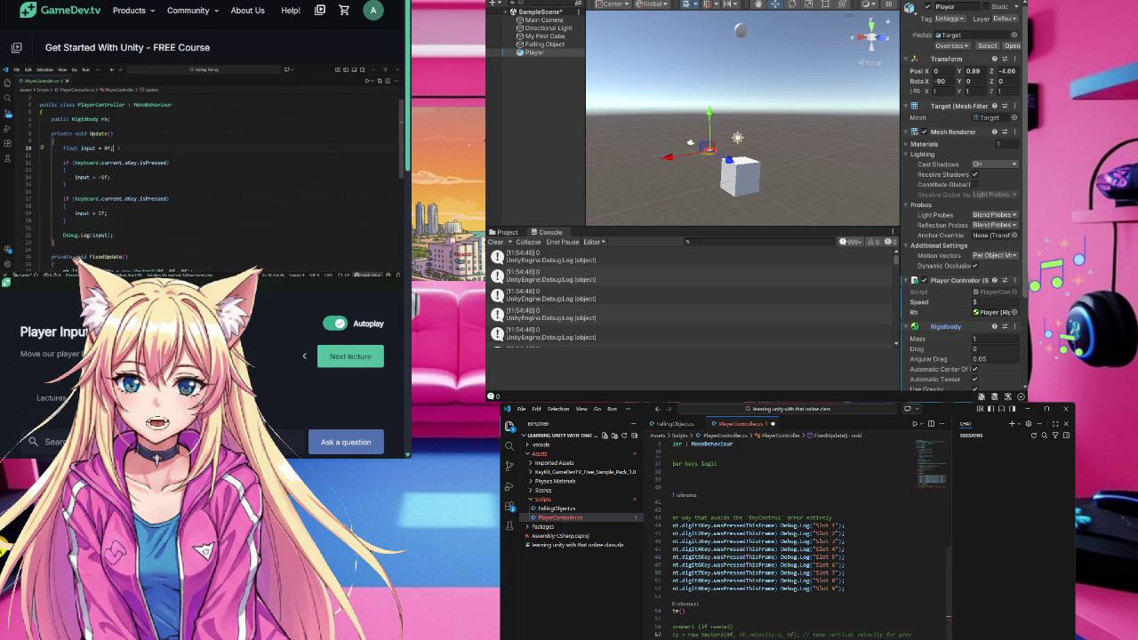
type("f")
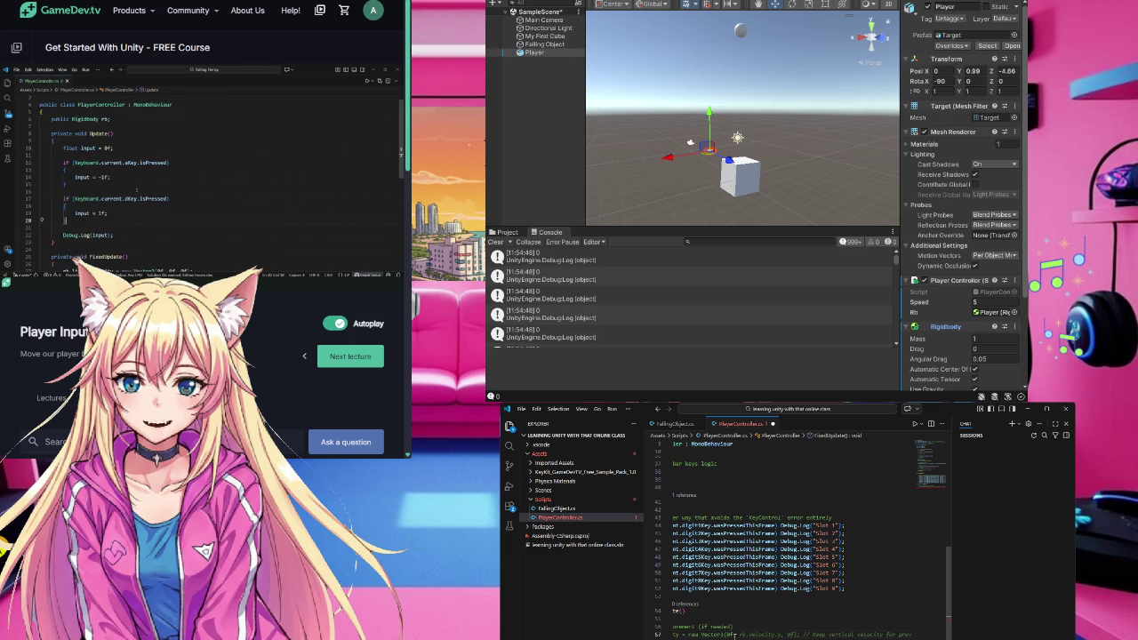
type(", 0f,")
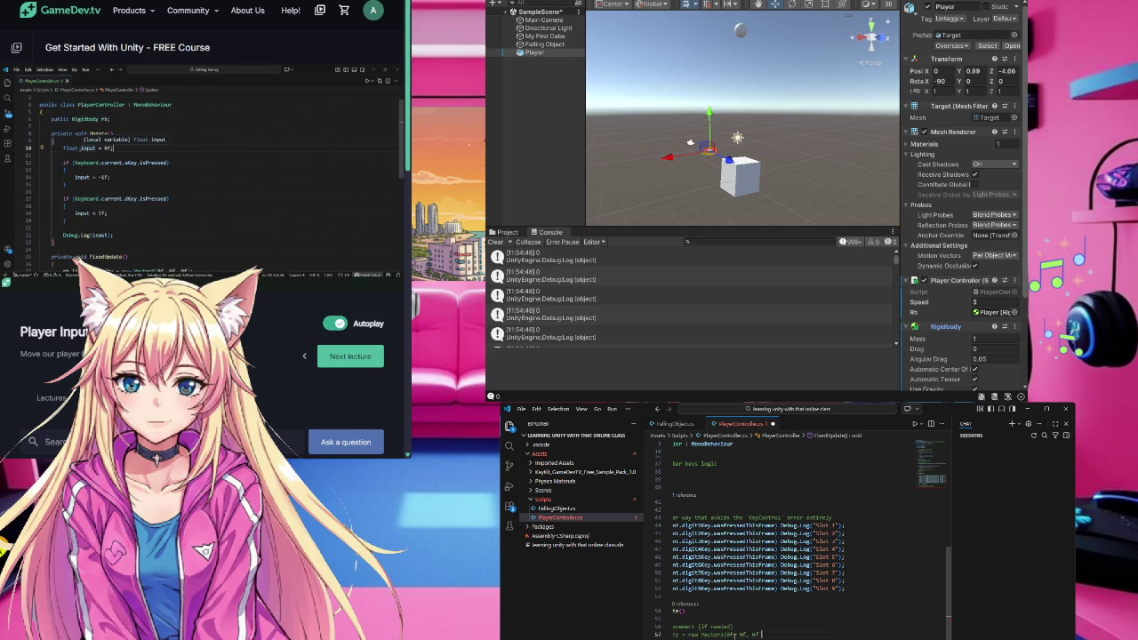
type(" 0f")
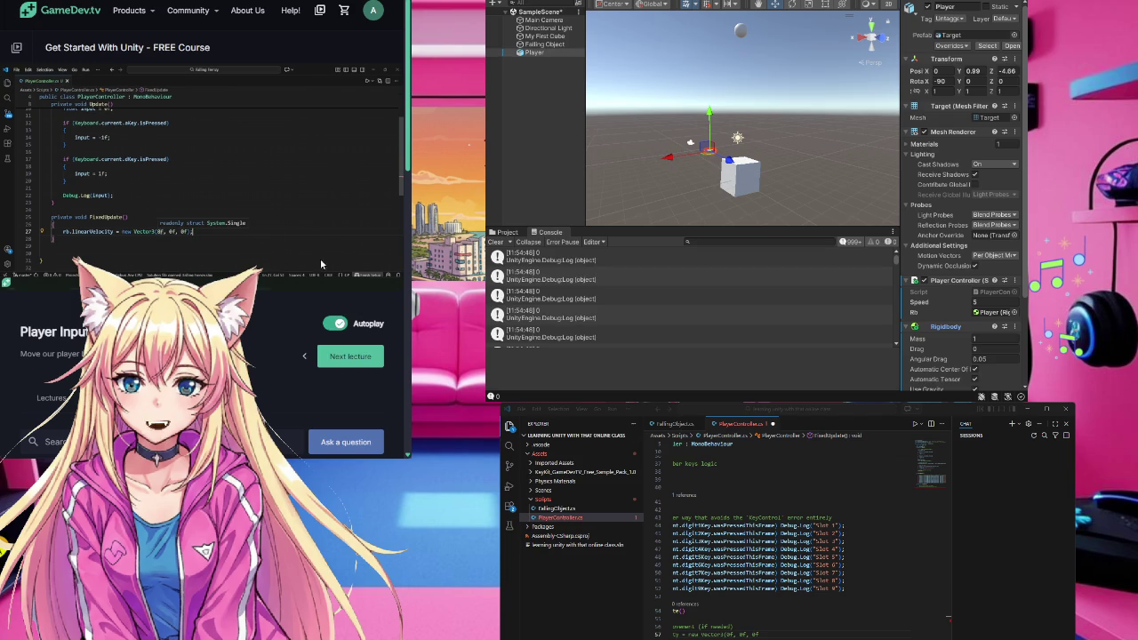
left_click(758, 634)
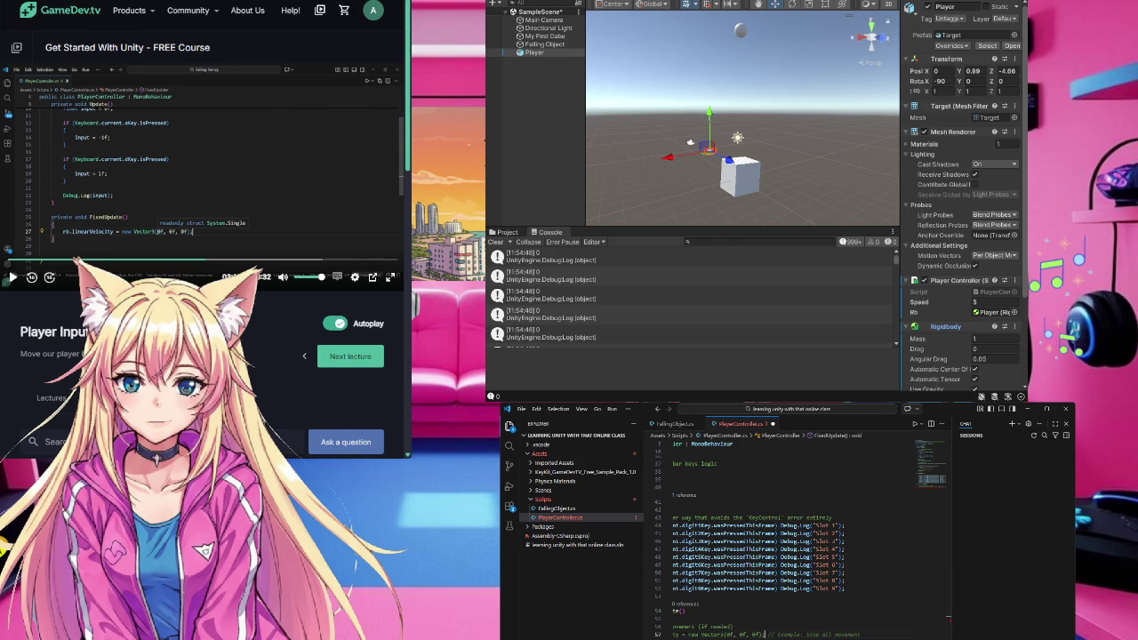
left_click(13, 277)
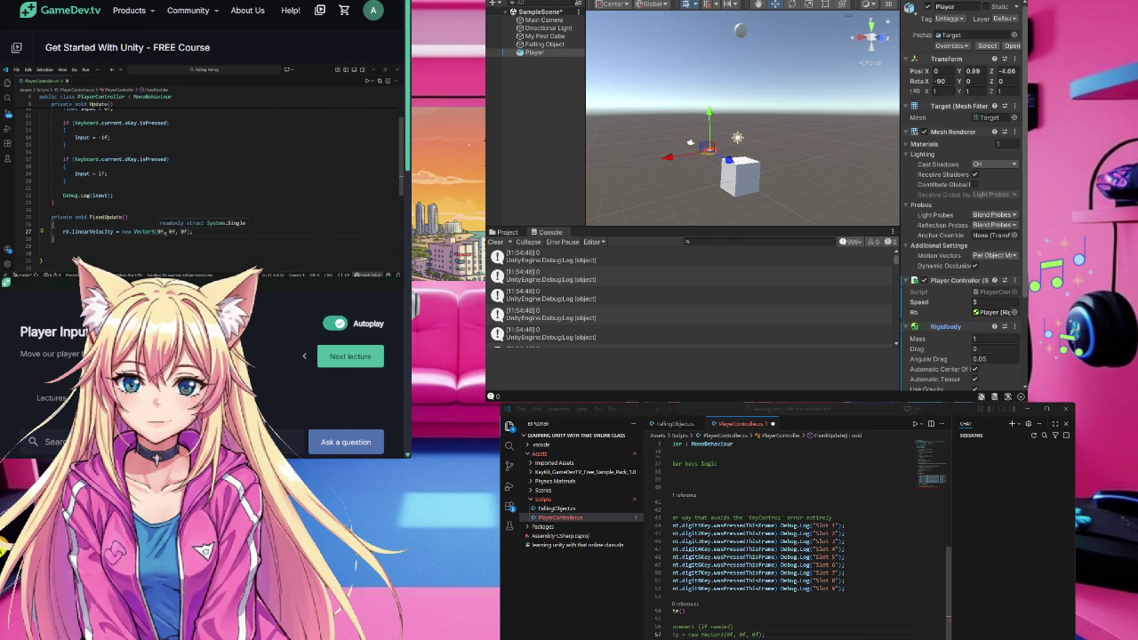
scroll(800, 543, "up", 5)
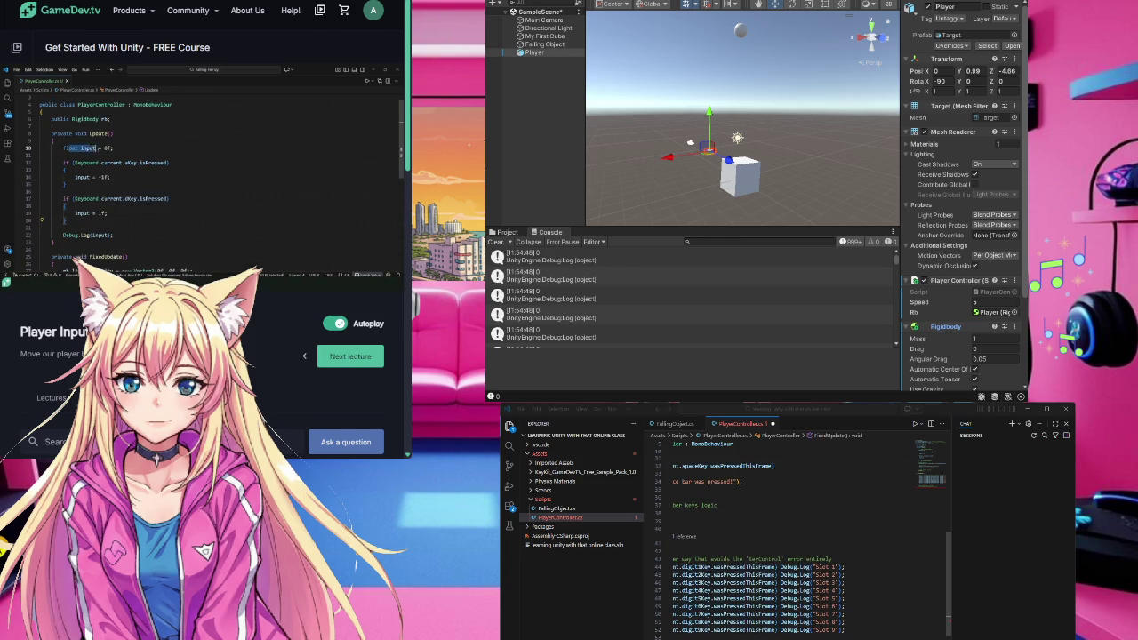
- Rewind the course video and move the float input = 0f line upward inside Update
scroll(801, 543, "up", 5)
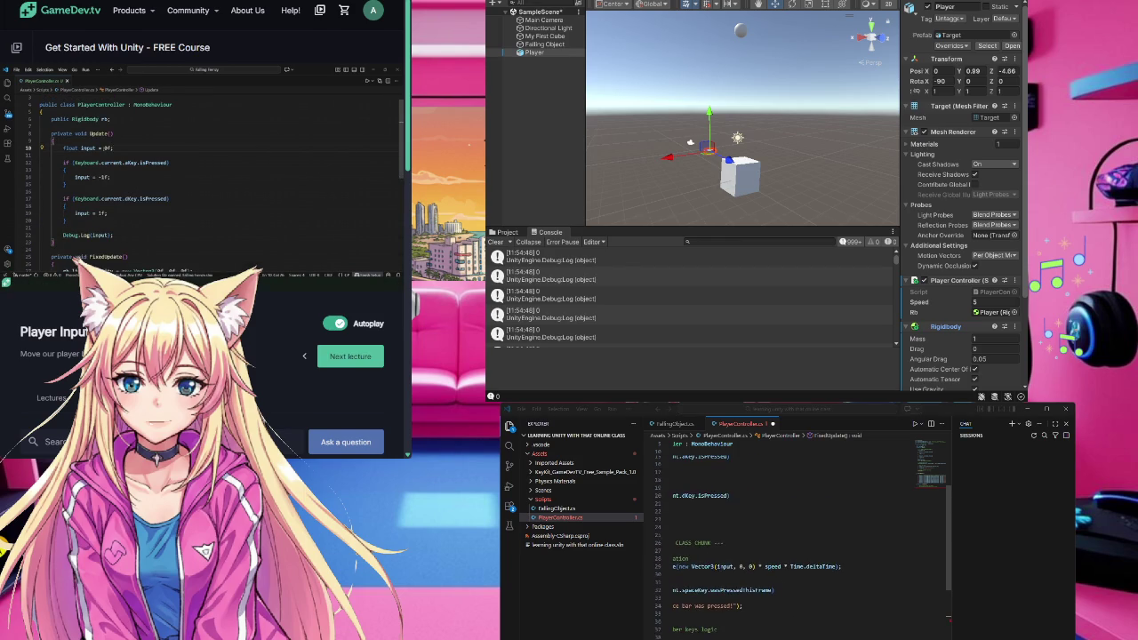
scroll(800, 542, "down", 2)
scroll(800, 543, "up", 2)
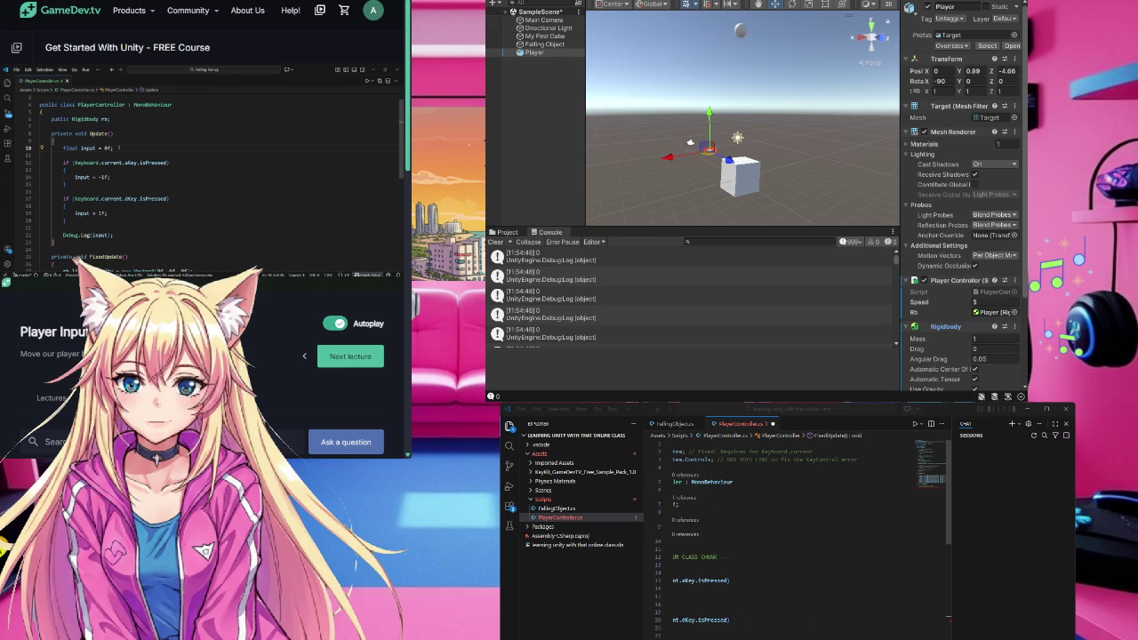
scroll(800, 533, "left", 5)
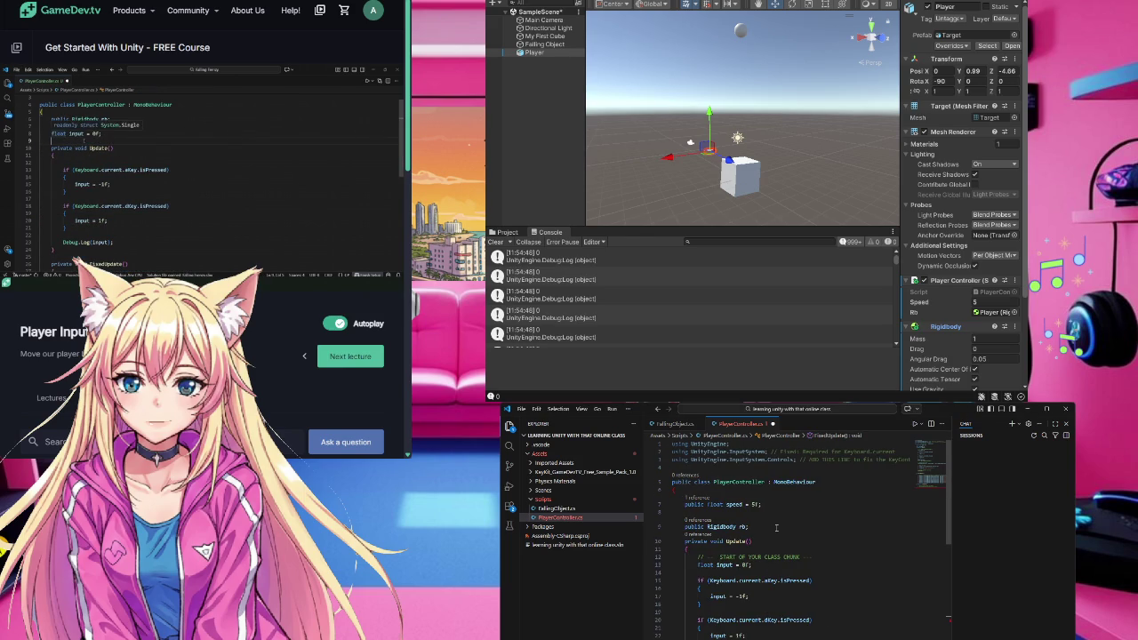
mouse_move(205, 195)
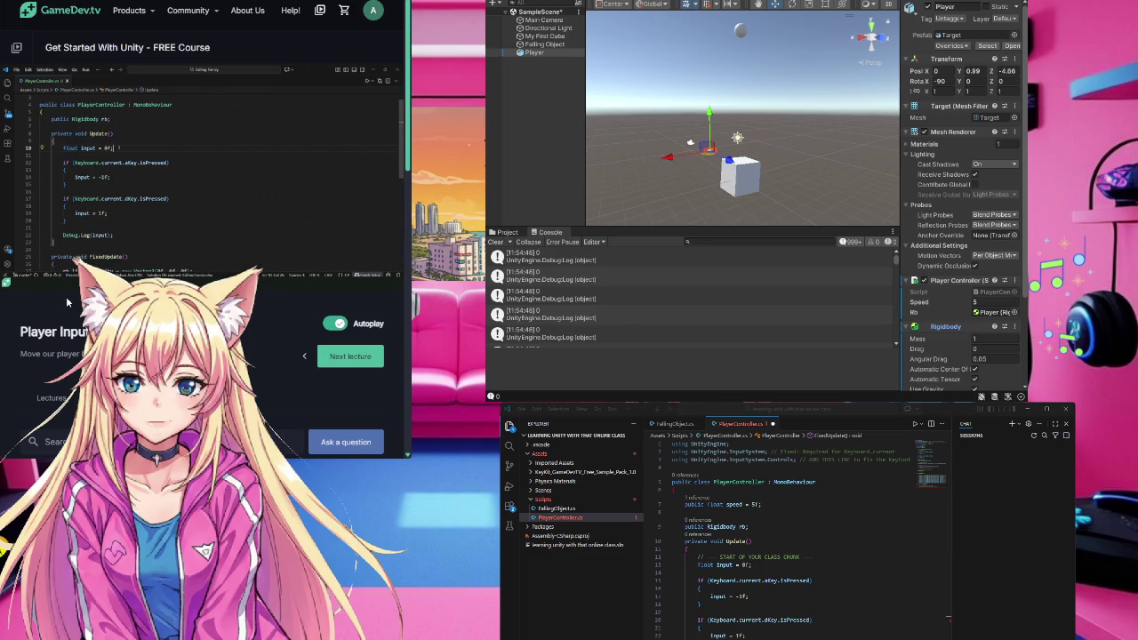
mouse_move(66, 275)
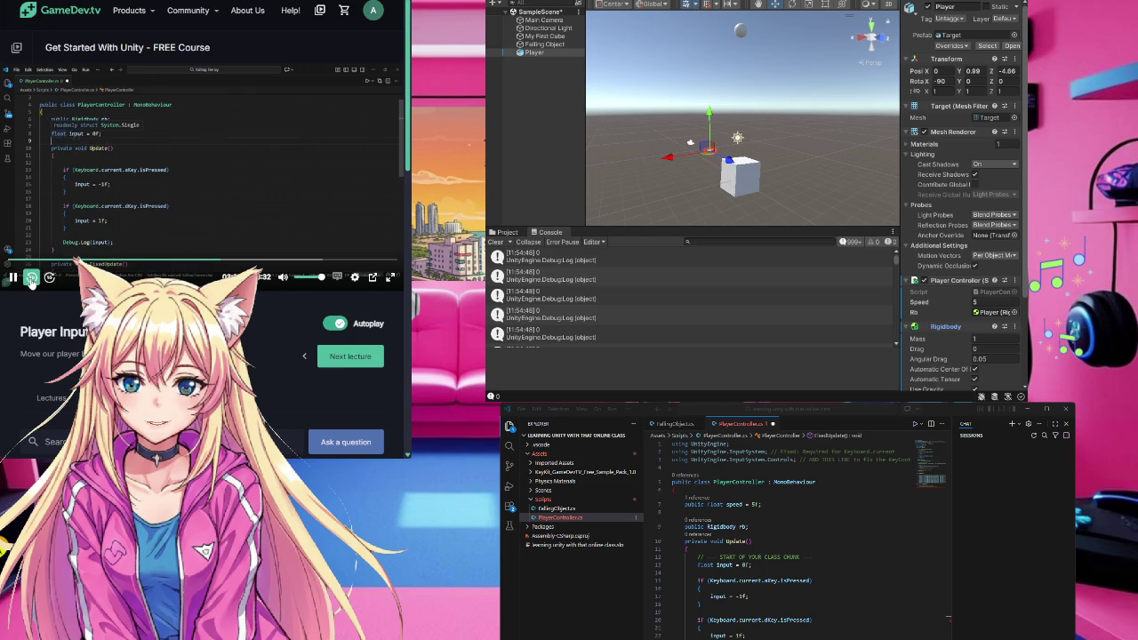
left_click(31, 278)
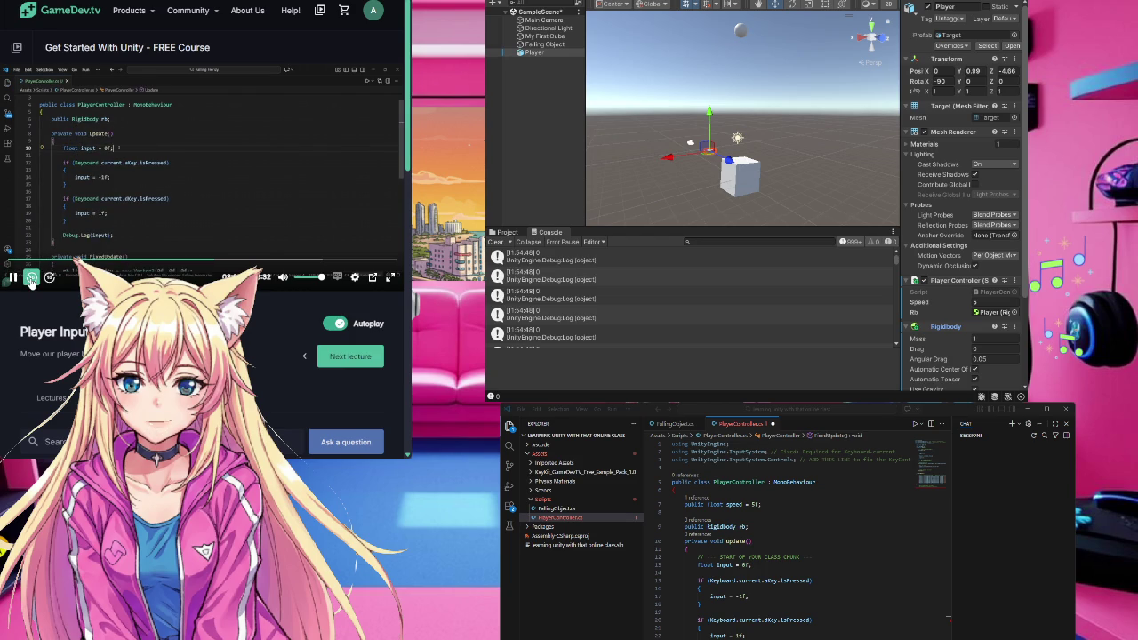
left_click_drag(698, 565, 755, 565)
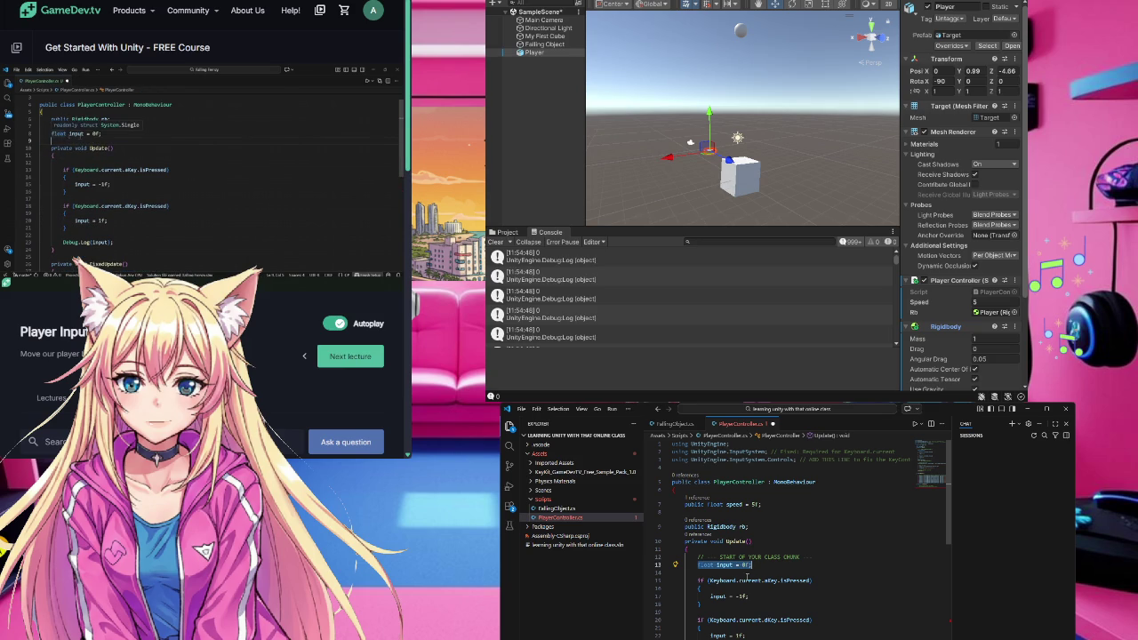
key("alt+Up")
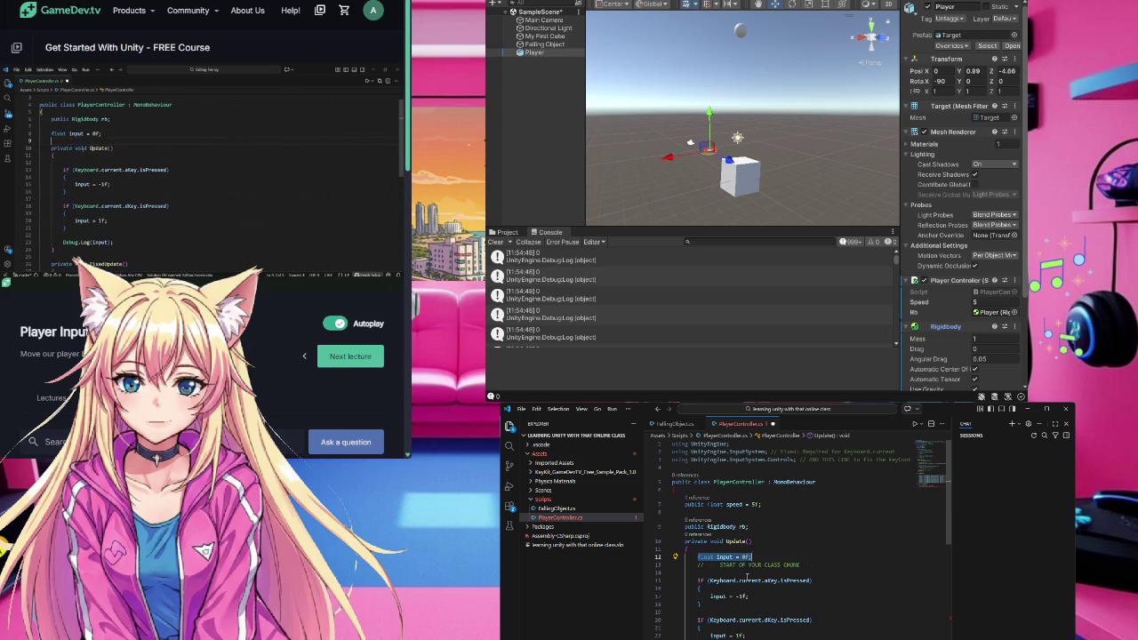
key("alt+Up")
key("alt+Up")
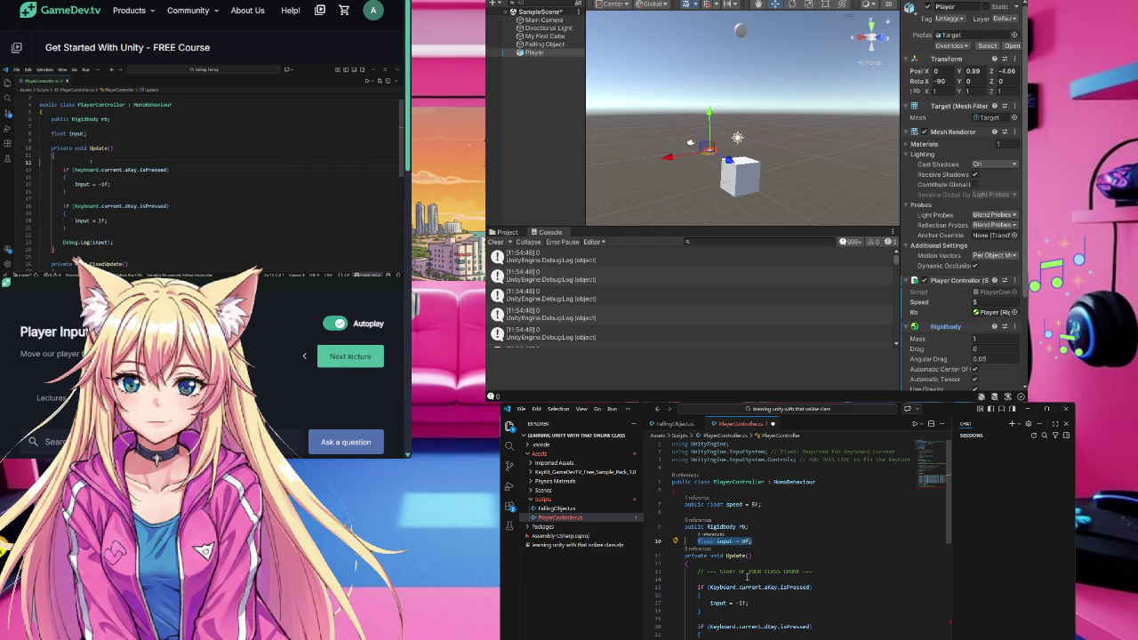
scroll(747, 577, "down", 10)
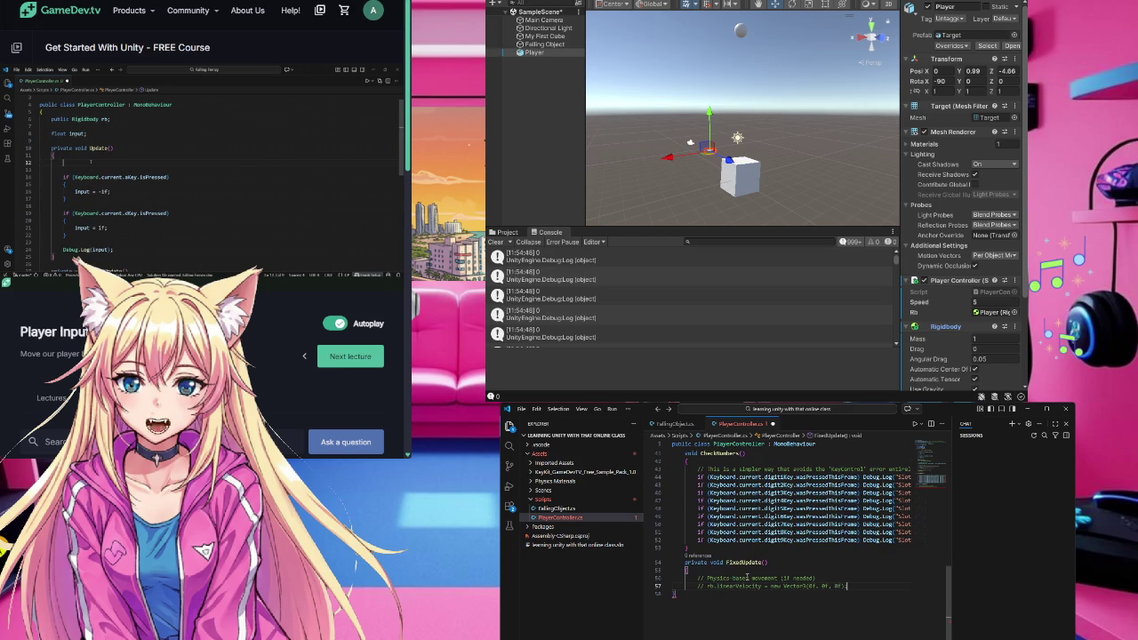
key("ctrl+z")
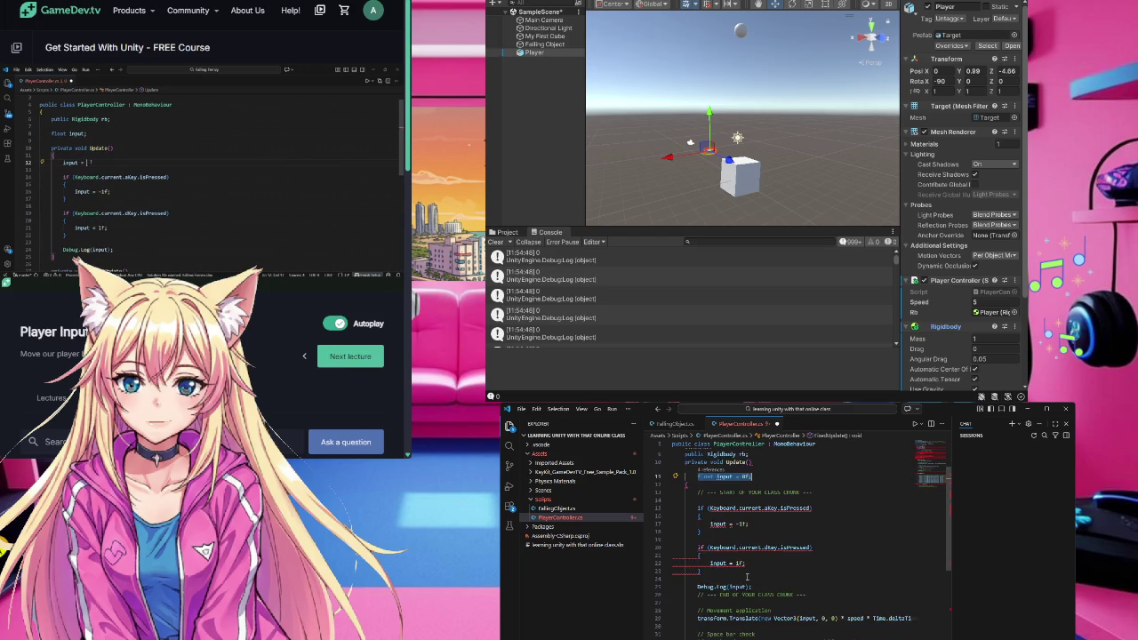
scroll(747, 576, "up", 1)
left_click(749, 532)
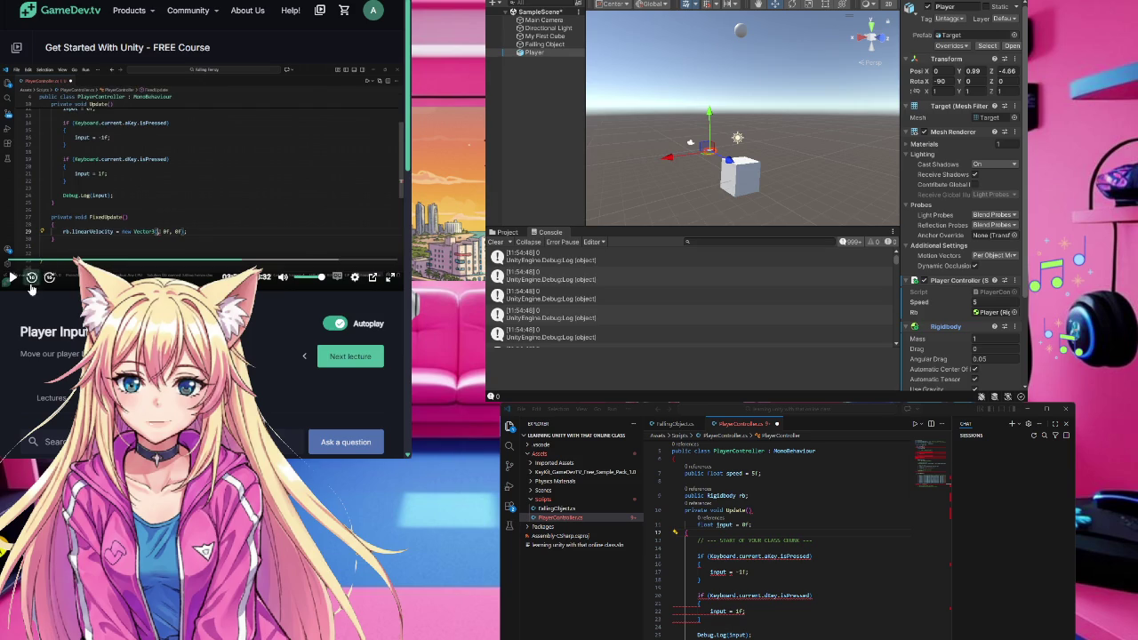
- Move float input = 0f above the Update method as a field and remove its extra indent
left_click(31, 278)
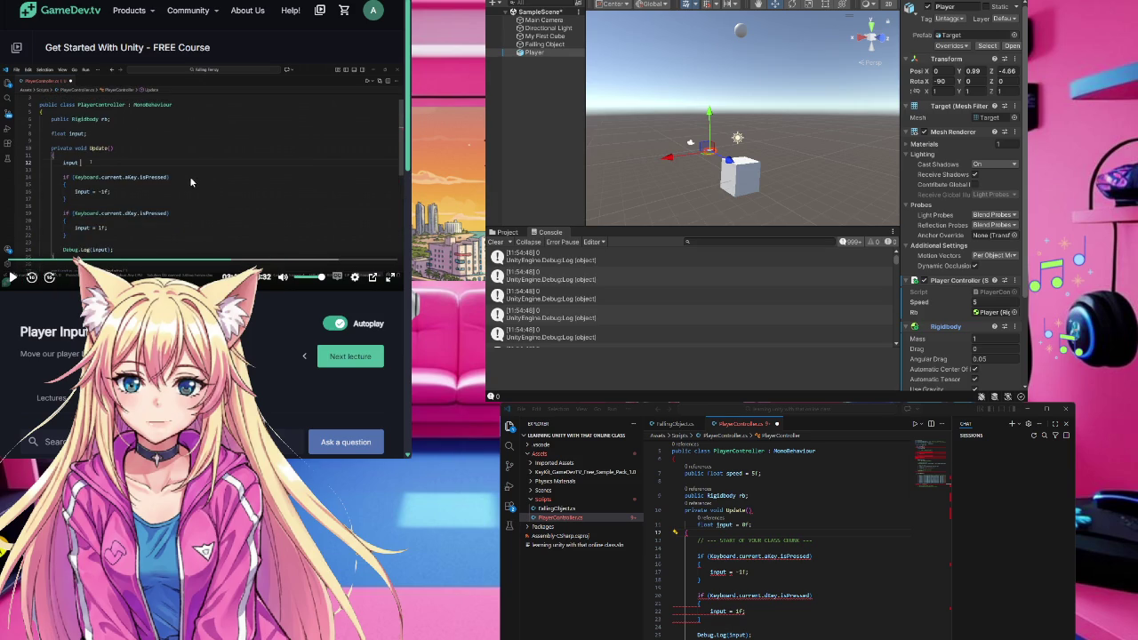
scroll(801, 534, "up", 1)
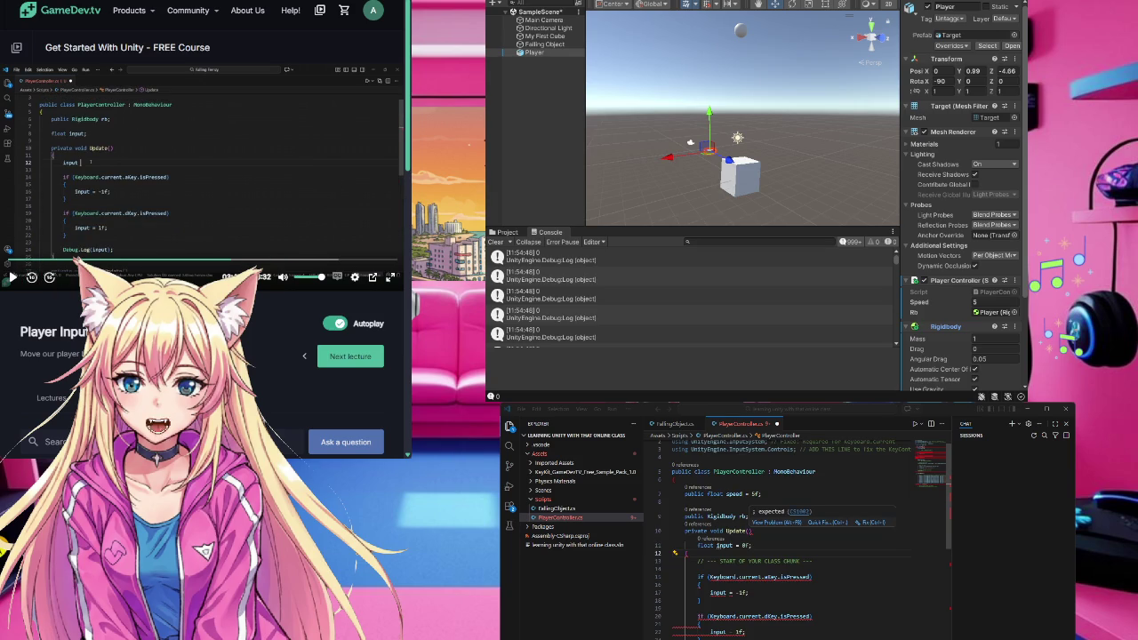
left_click(697, 545)
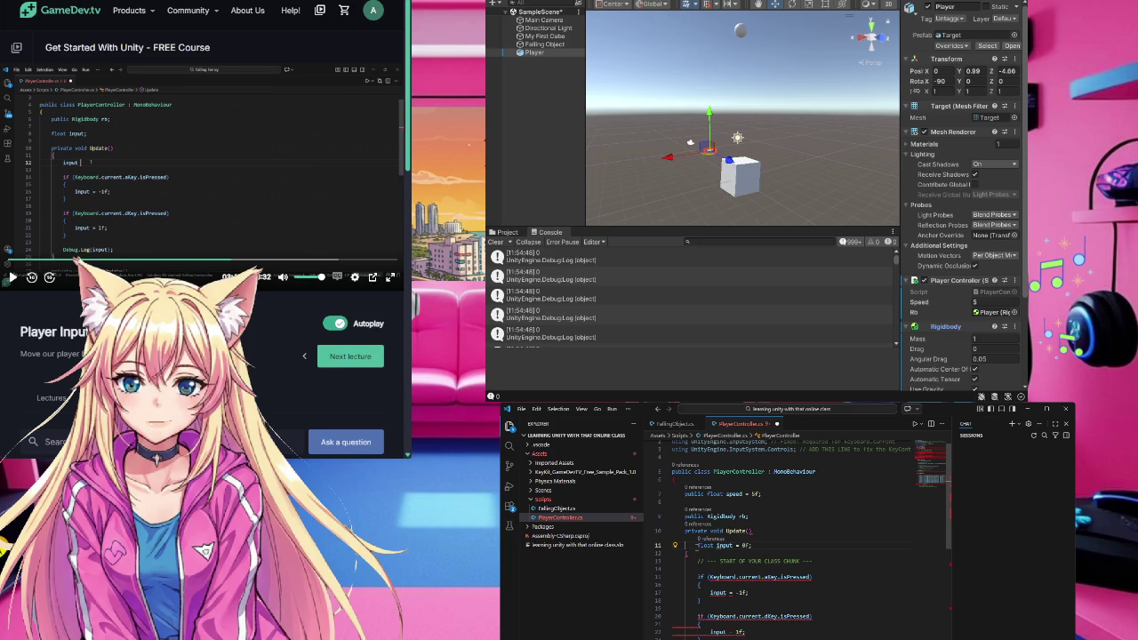
left_click_drag(697, 545, 754, 545)
key("alt+Up")
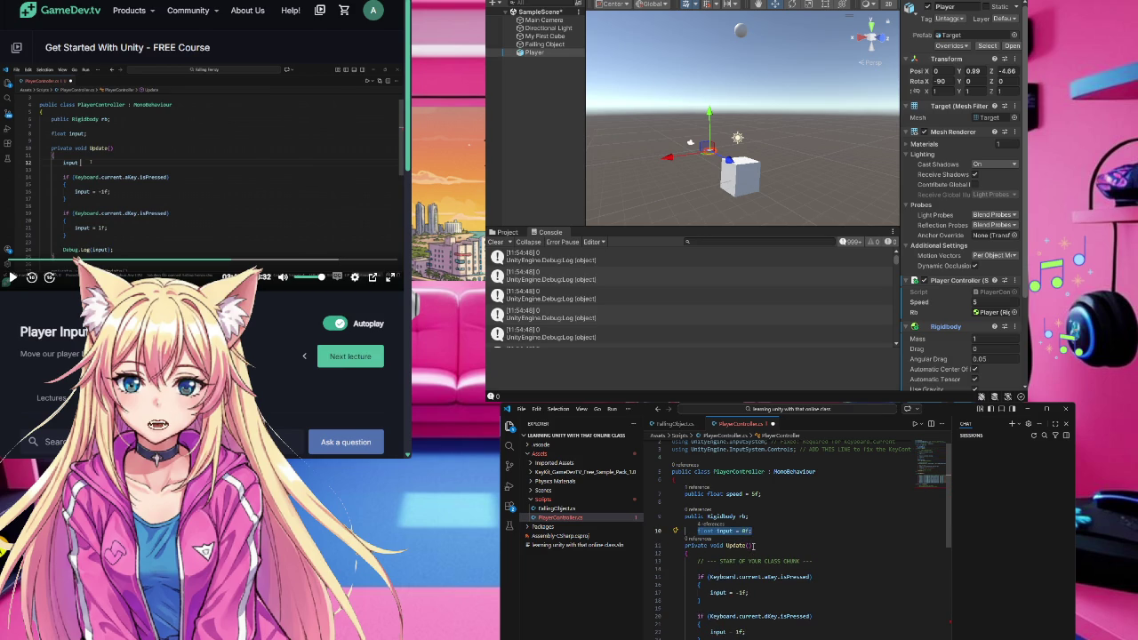
left_click(698, 531)
key("BackSpace")
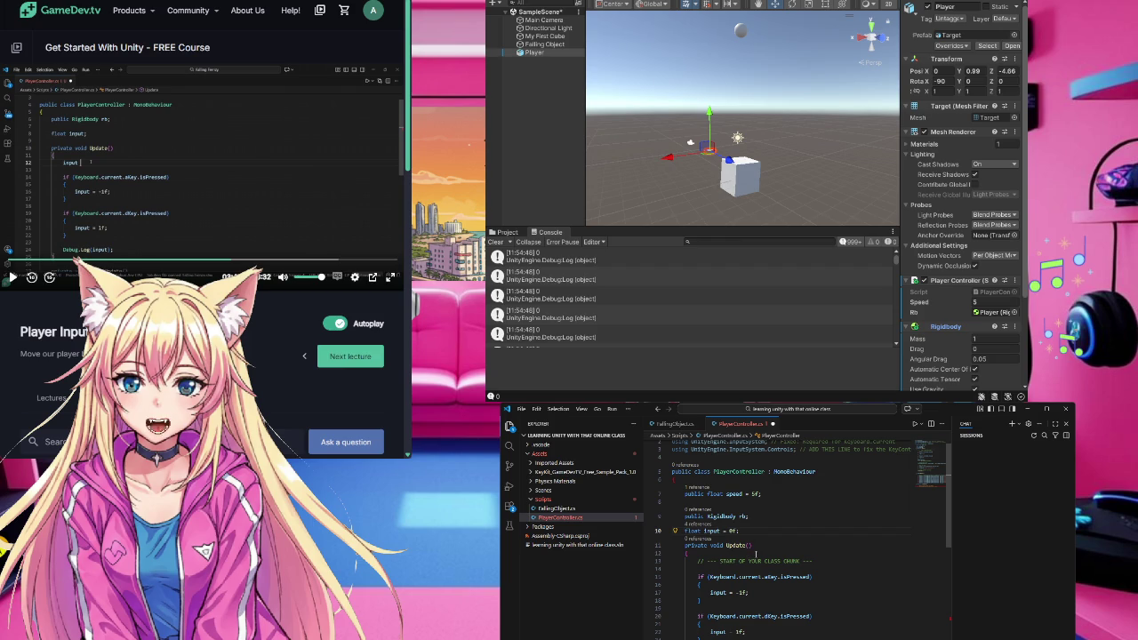
left_click(698, 555)
- Add input = 0f; as the first line of Update, accepting the suggested reset line
key("Return")
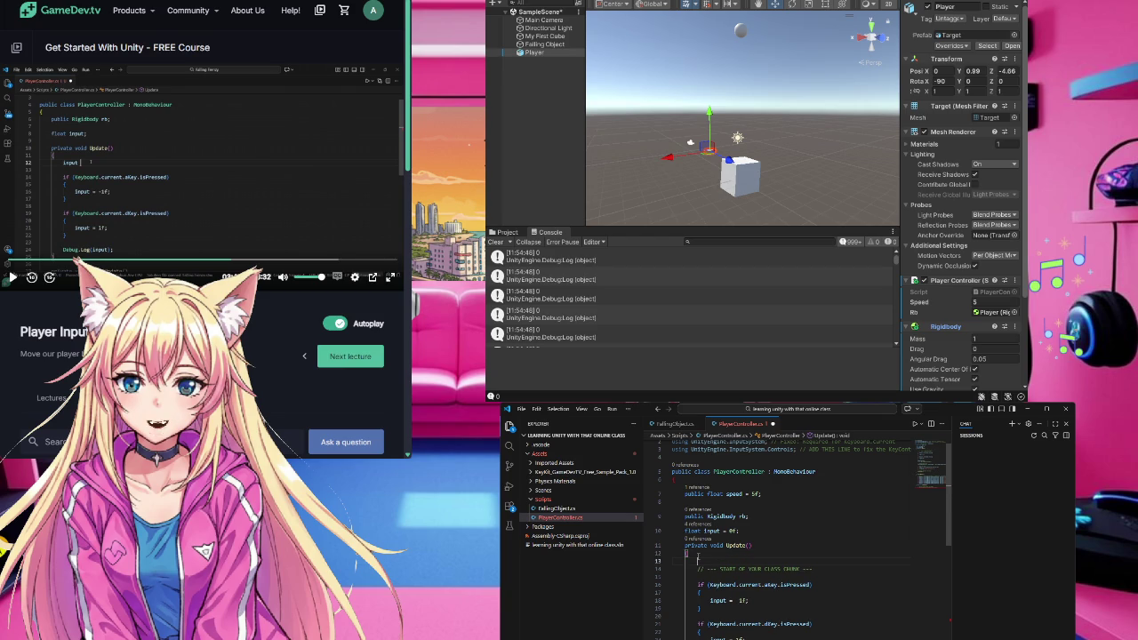
type("input")
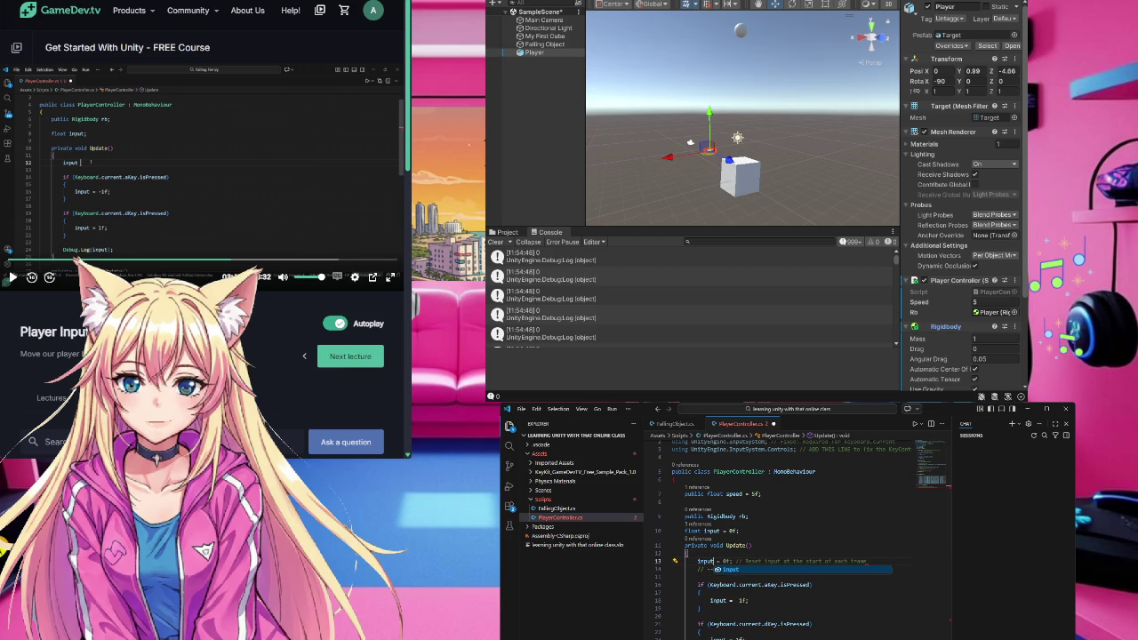
key("Escape")
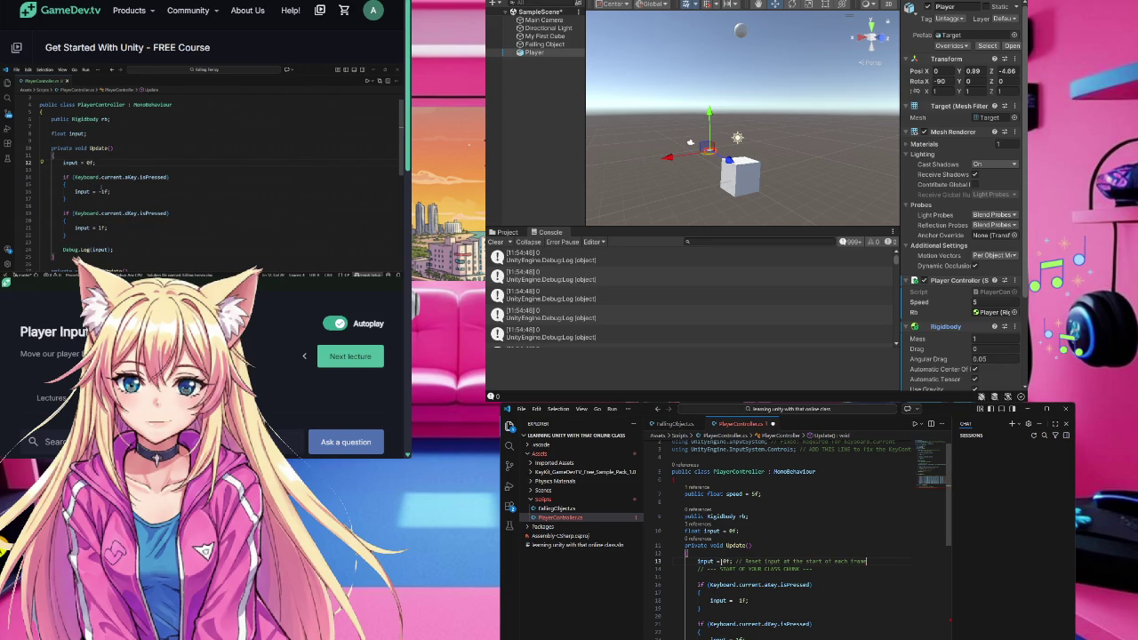
key("Tab")
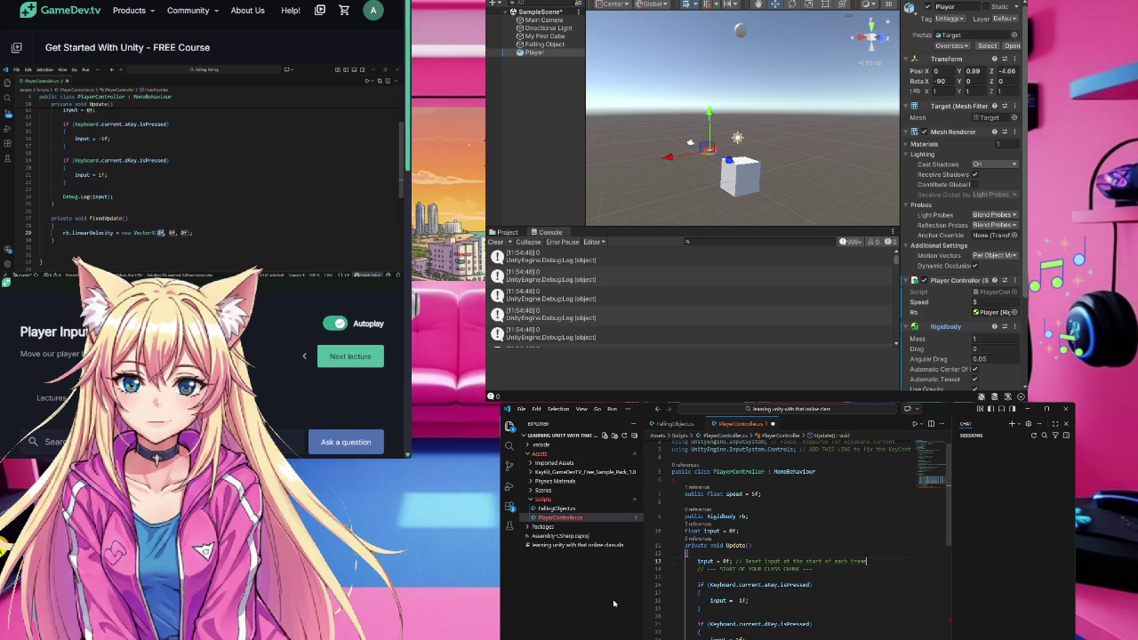
scroll(801, 534, "down", 3)
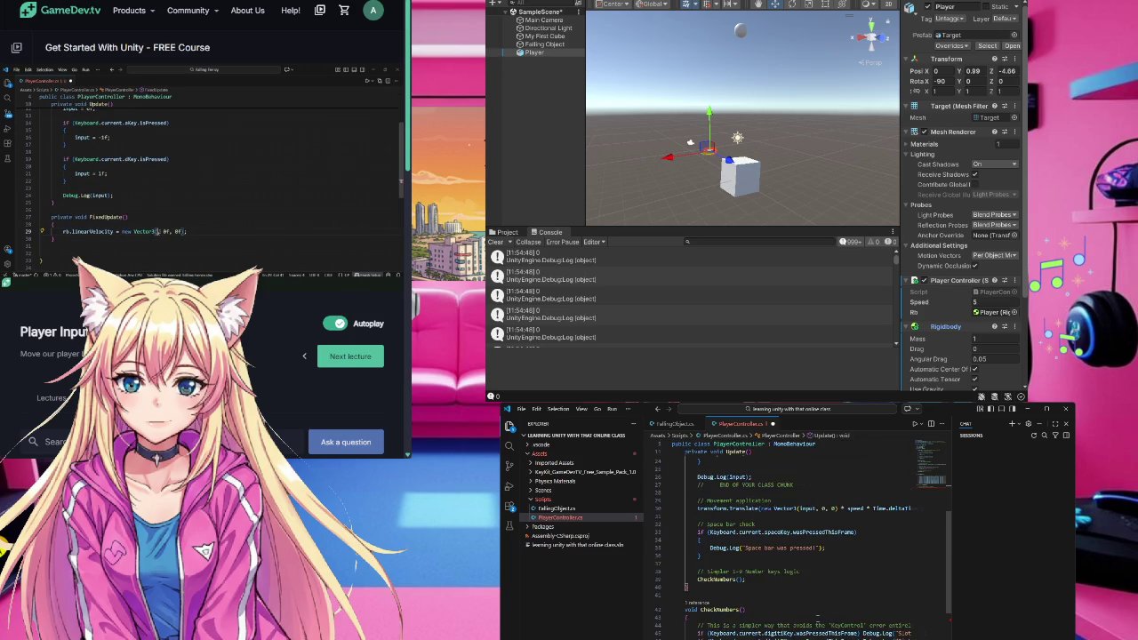
- Save PlayerController.cs with Ctrl+S and resume the course video
scroll(800, 543, "down", 5)
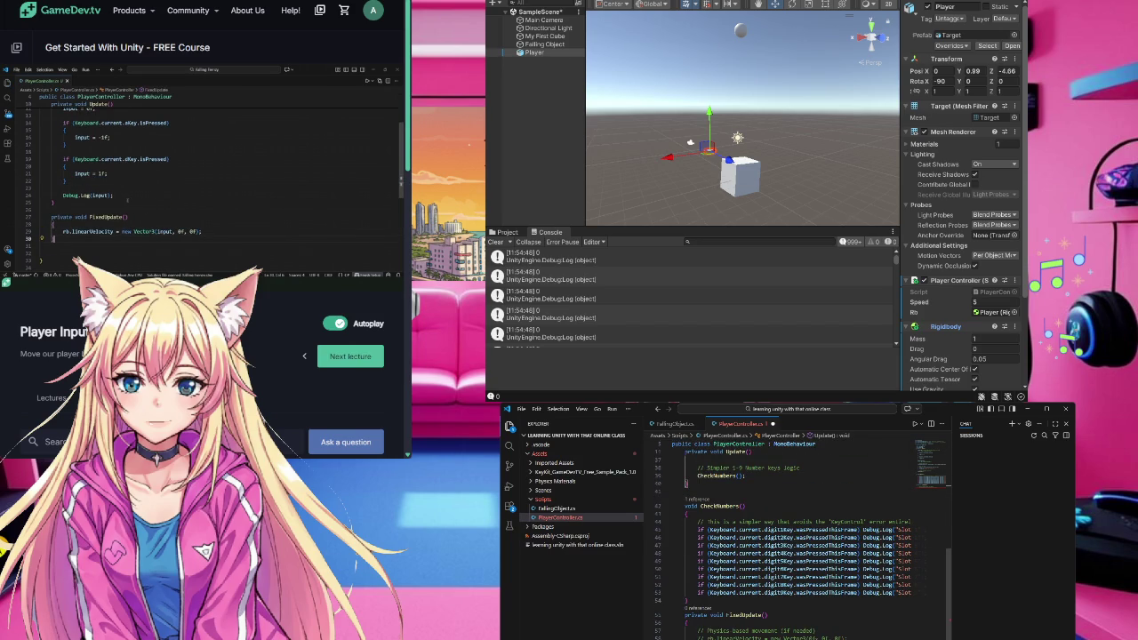
left_click(811, 625)
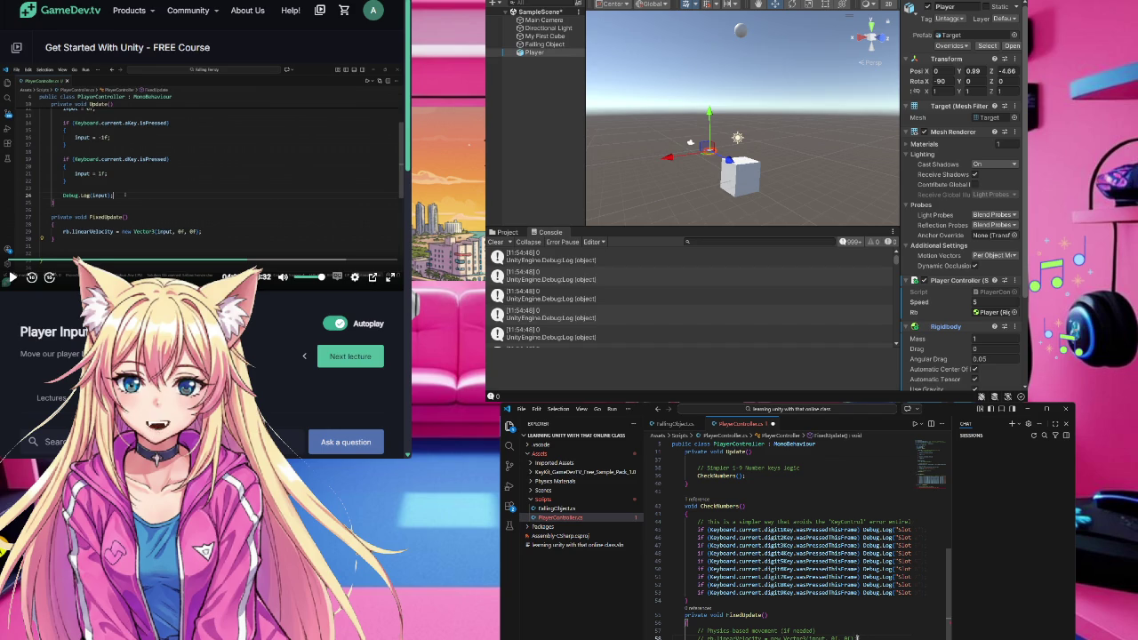
key("ctrl+s")
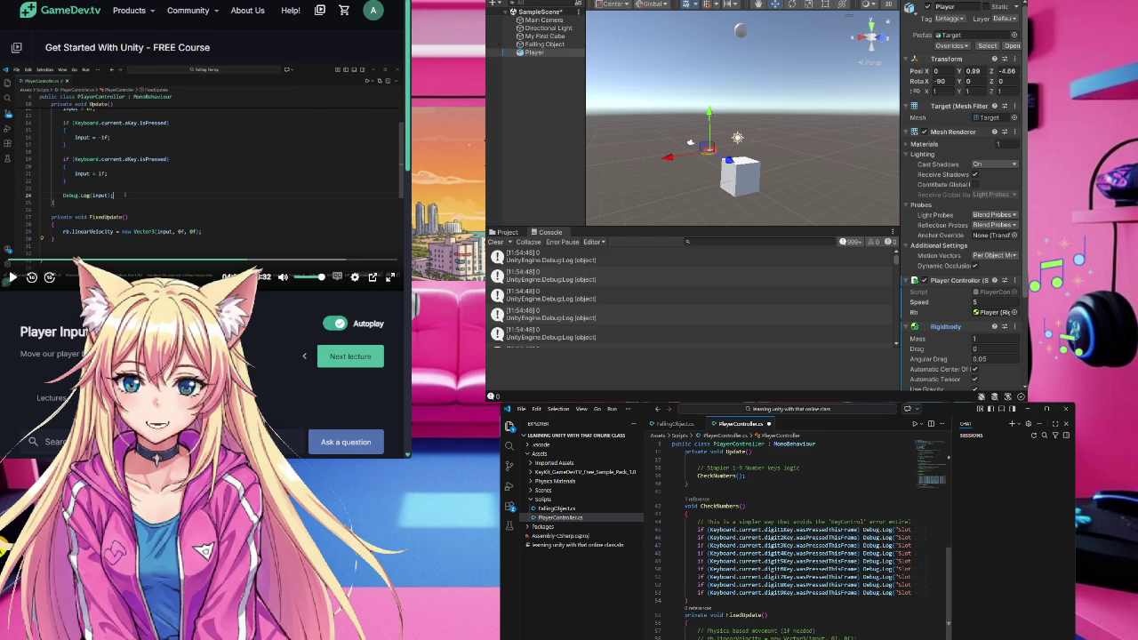
left_click(314, 211)
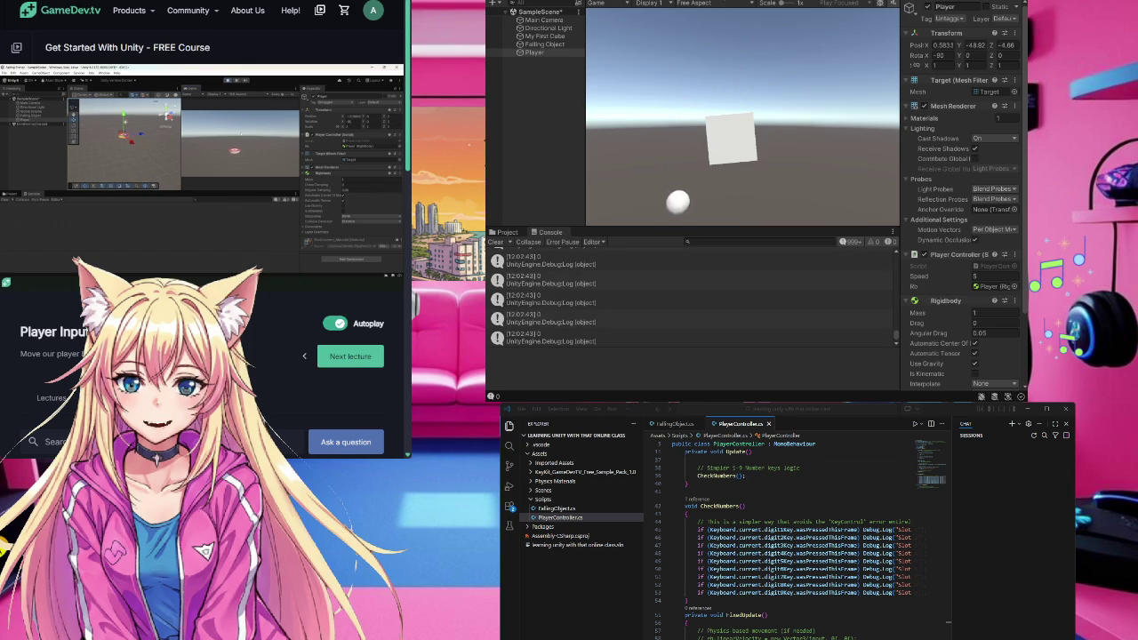
- Stop play mode, run the scene once more, then stop it again
key("ctrl+p")
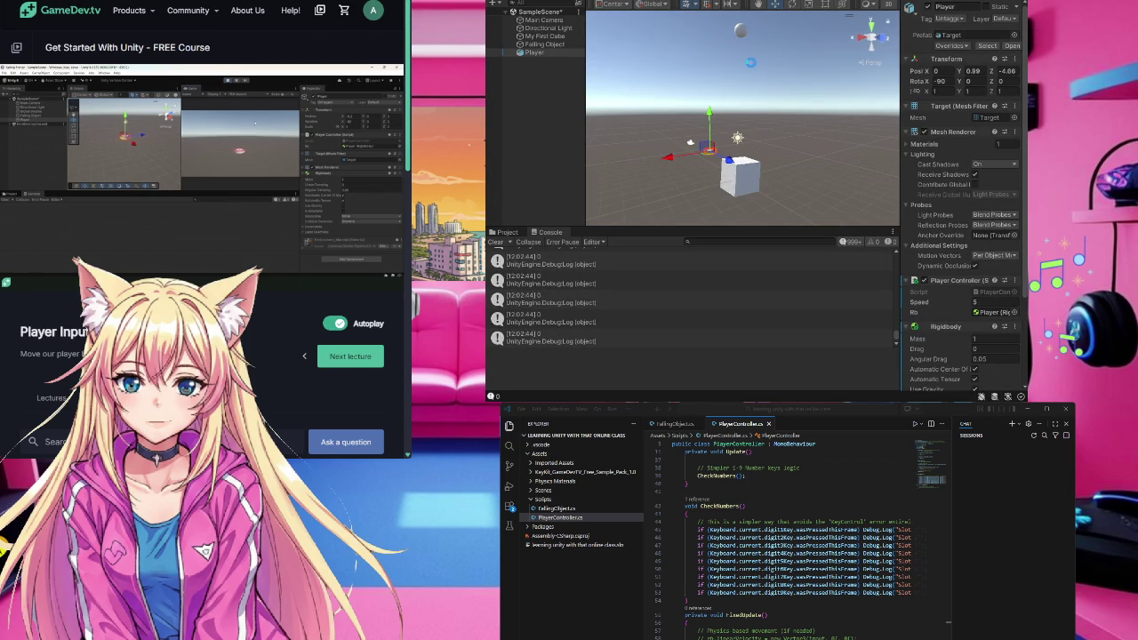
key("ctrl+p")
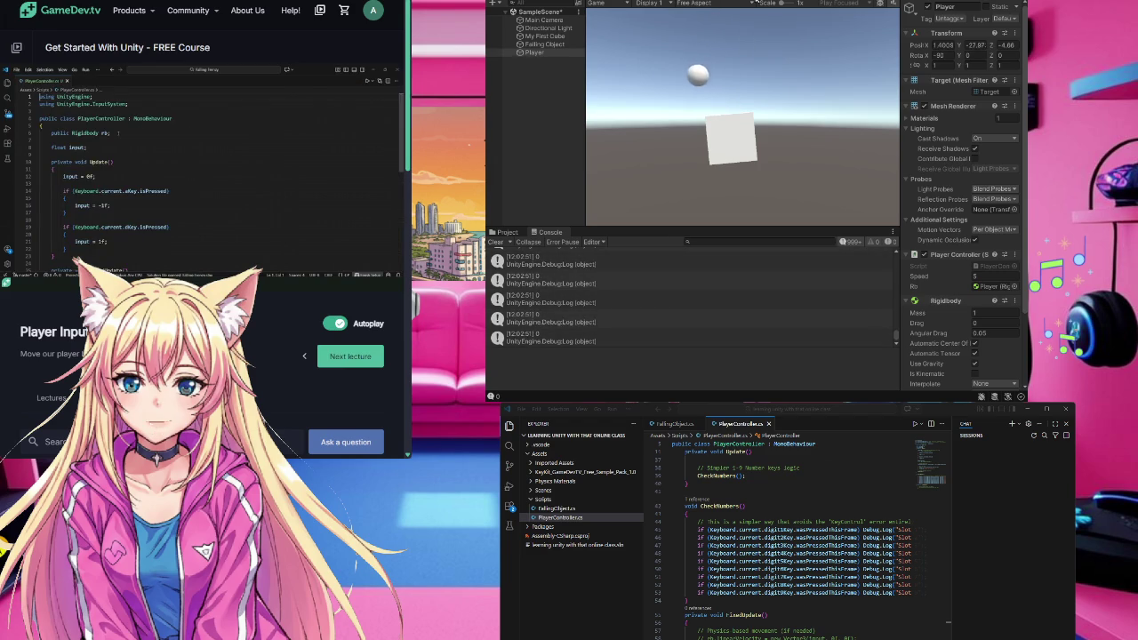
key("ctrl+p")
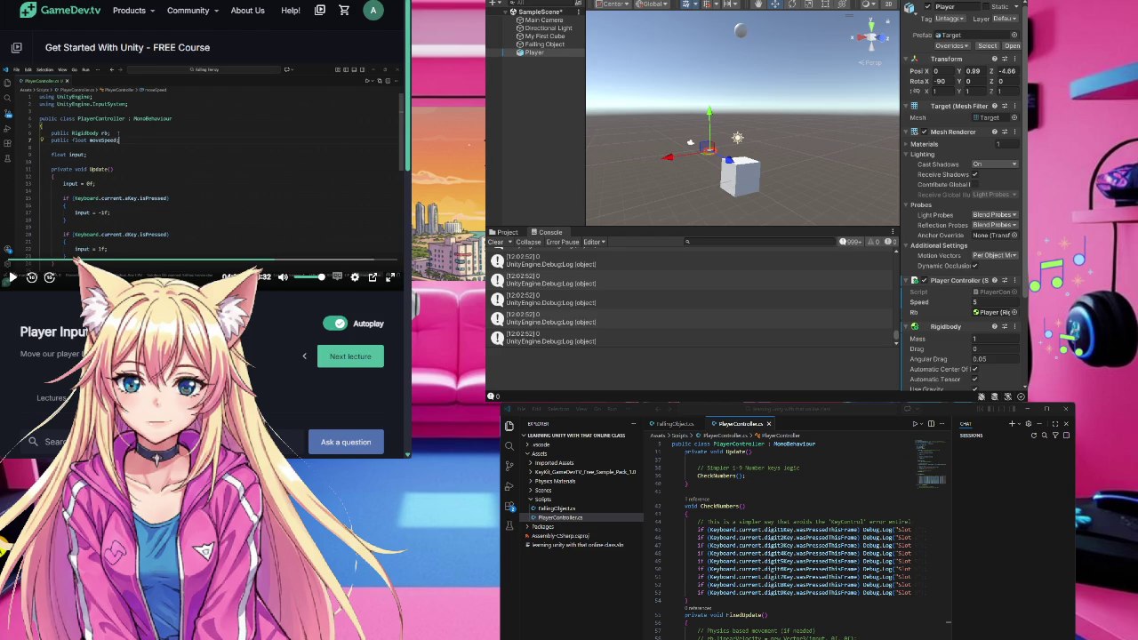
- Add a public float moveSpeed; field below public Rigidbody rb;
left_click(763, 633)
scroll(763, 633, "up", 8)
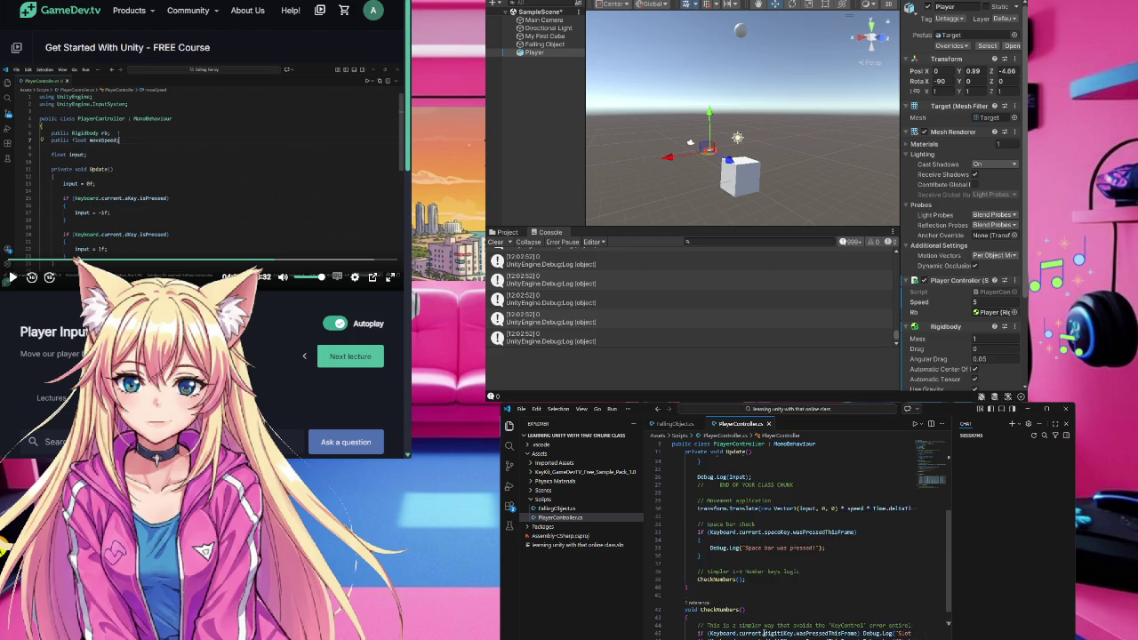
scroll(763, 634, "up", 3)
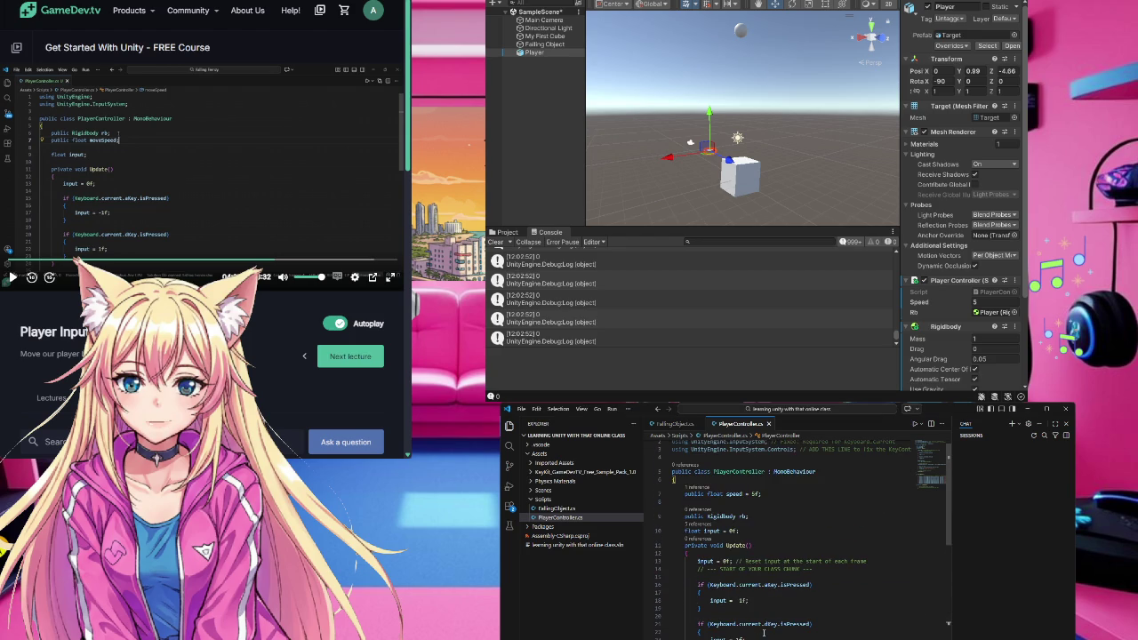
left_click(751, 516)
key("Return")
type("pu")
key("Tab")
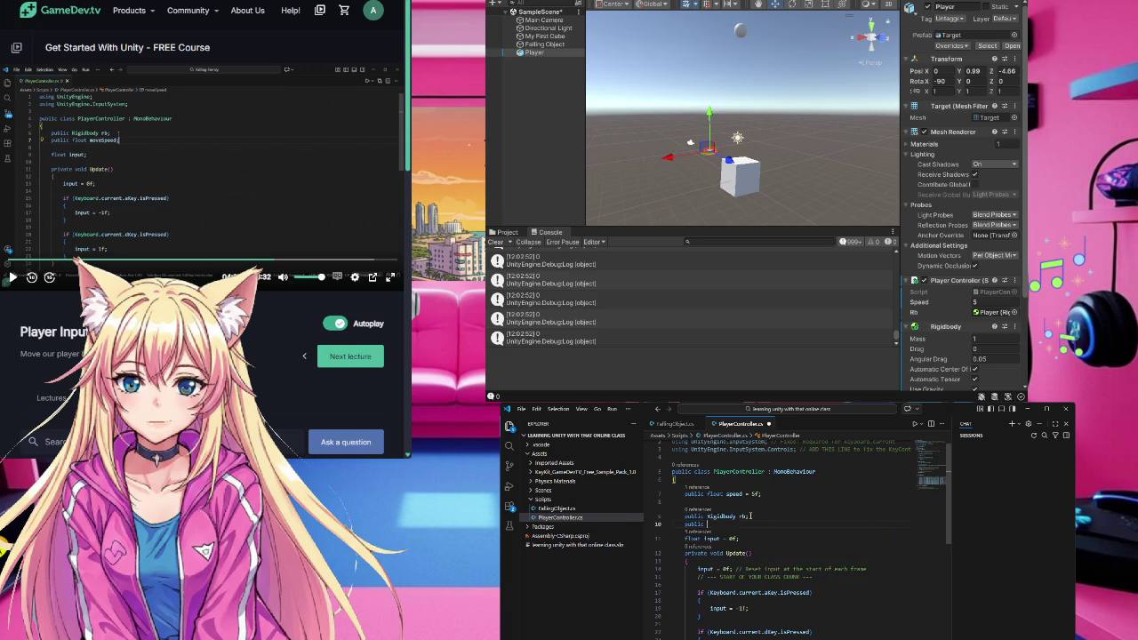
type("fl")
type("loat")
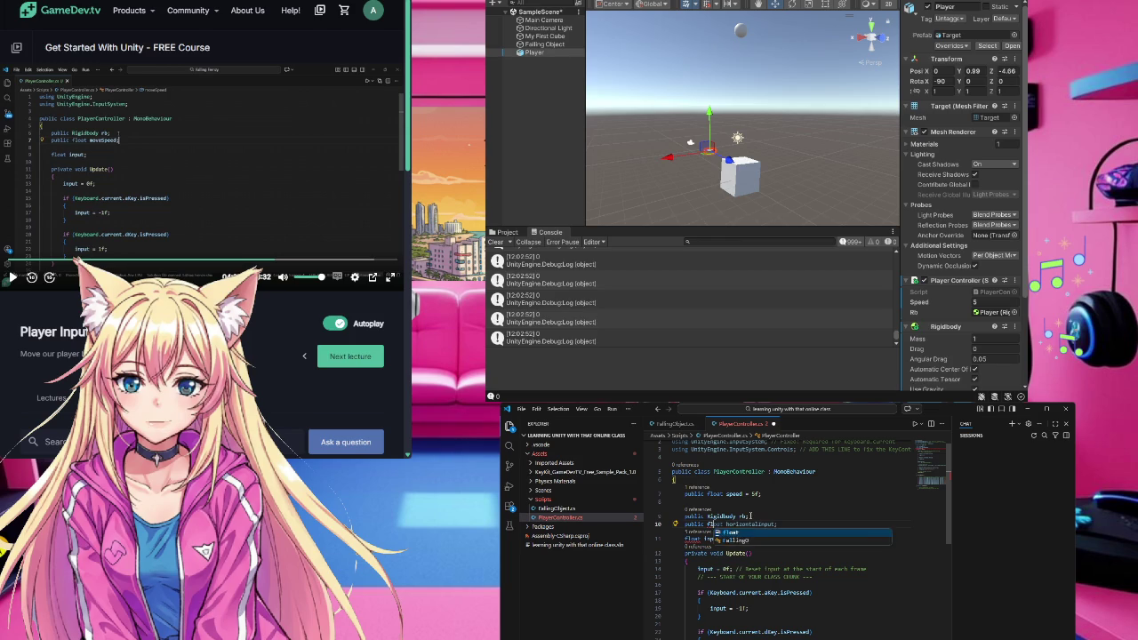
type(" moveSp")
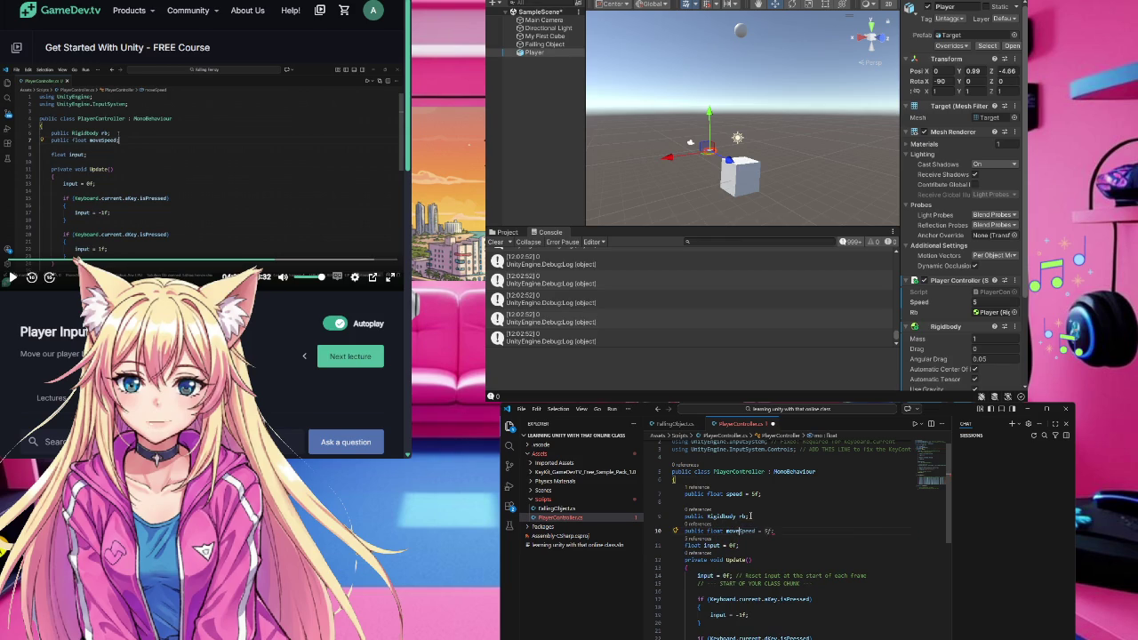
type("eed")
type(";")
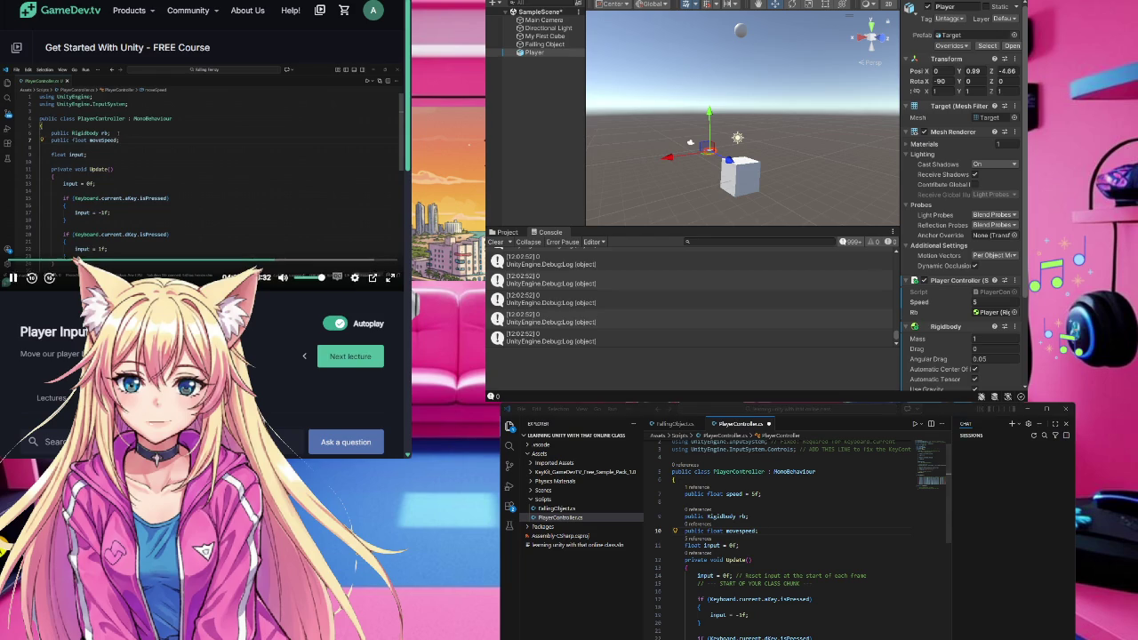
- Start editing the rb.linearVelocity line in FixedUpdate
left_click(772, 531)
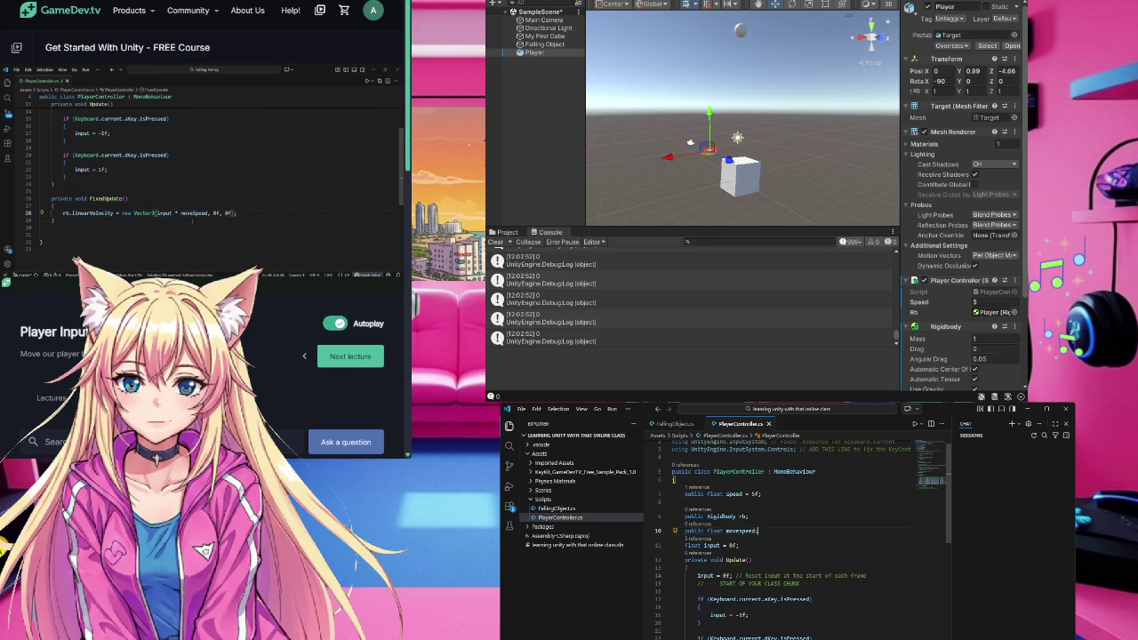
scroll(800, 543, "down", 10)
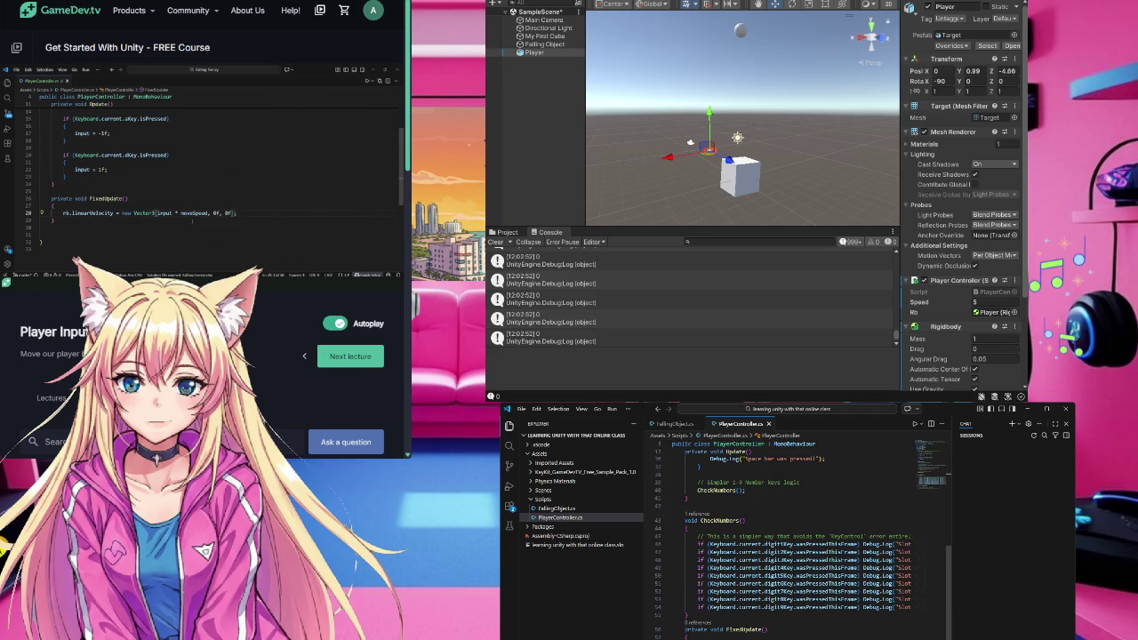
left_click(685, 637)
key("Return")
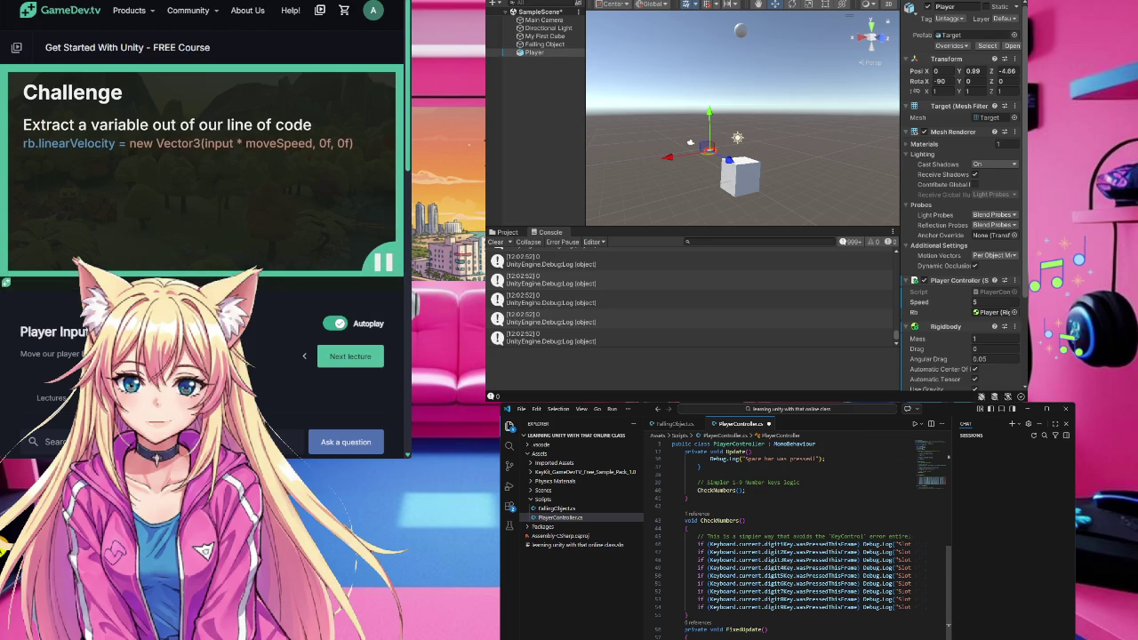
- Pause the lesson on the extract-a-Vector3-variable challenge, then let it continue
mouse_move(185, 215)
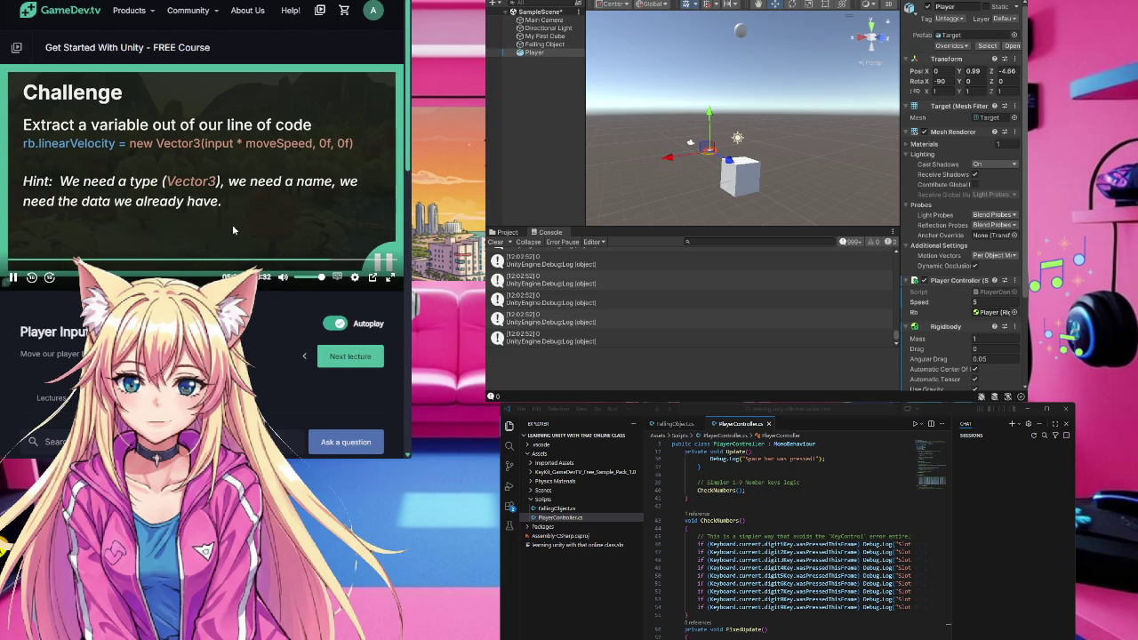
left_click(260, 230)
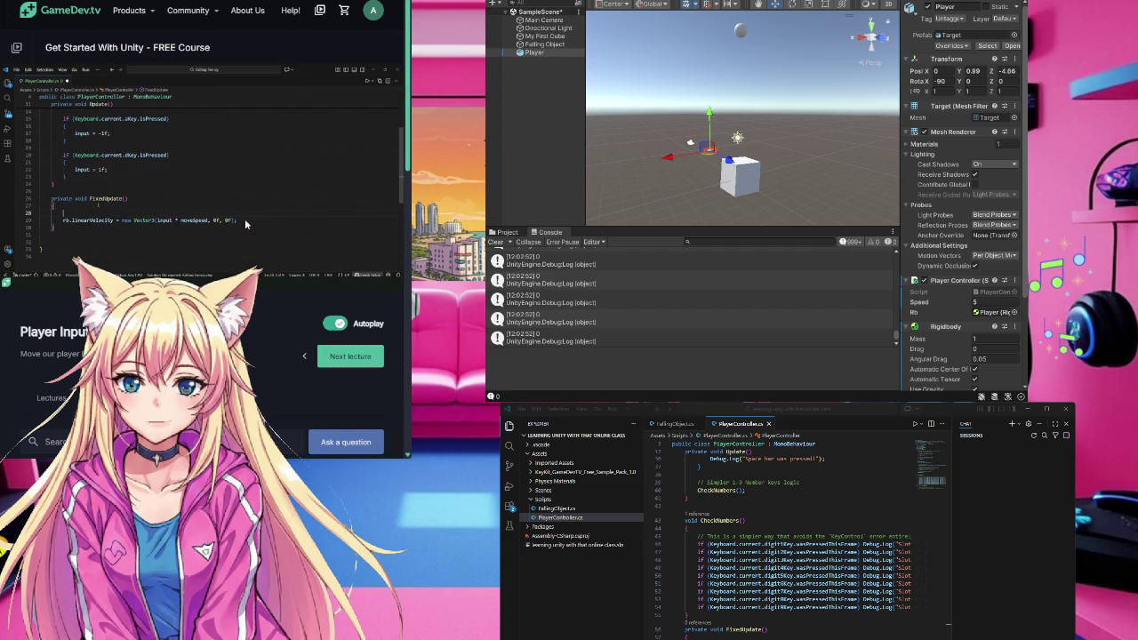
mouse_move(294, 206)
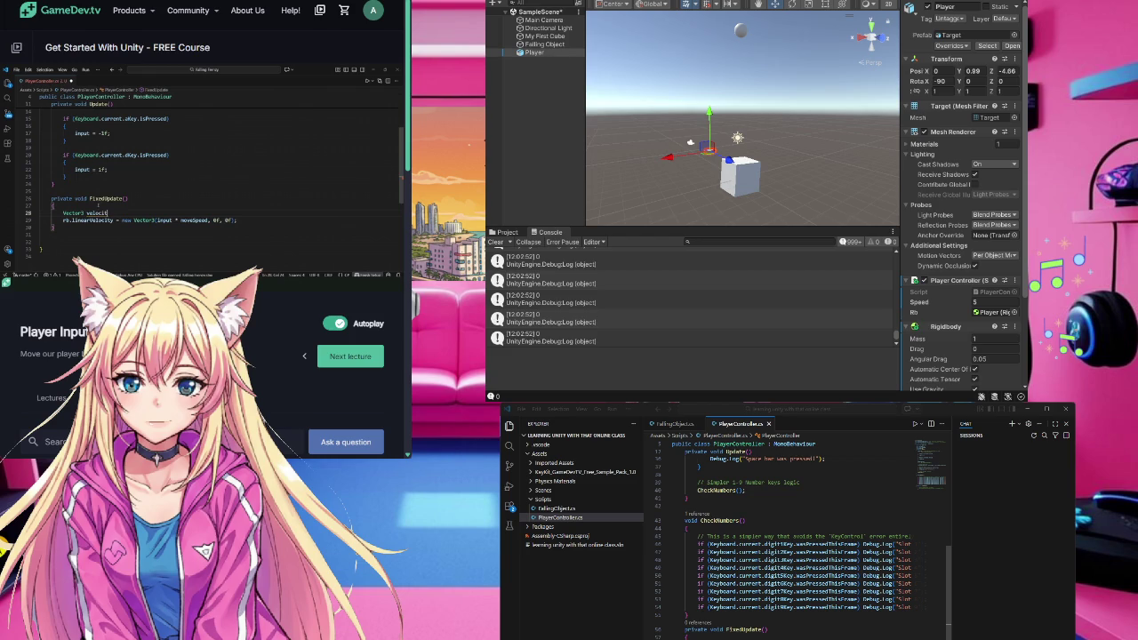
- Pause the lesson, put the caret in FixedUpdate, and resume the video's Vector3 velocity solution
mouse_move(383, 279)
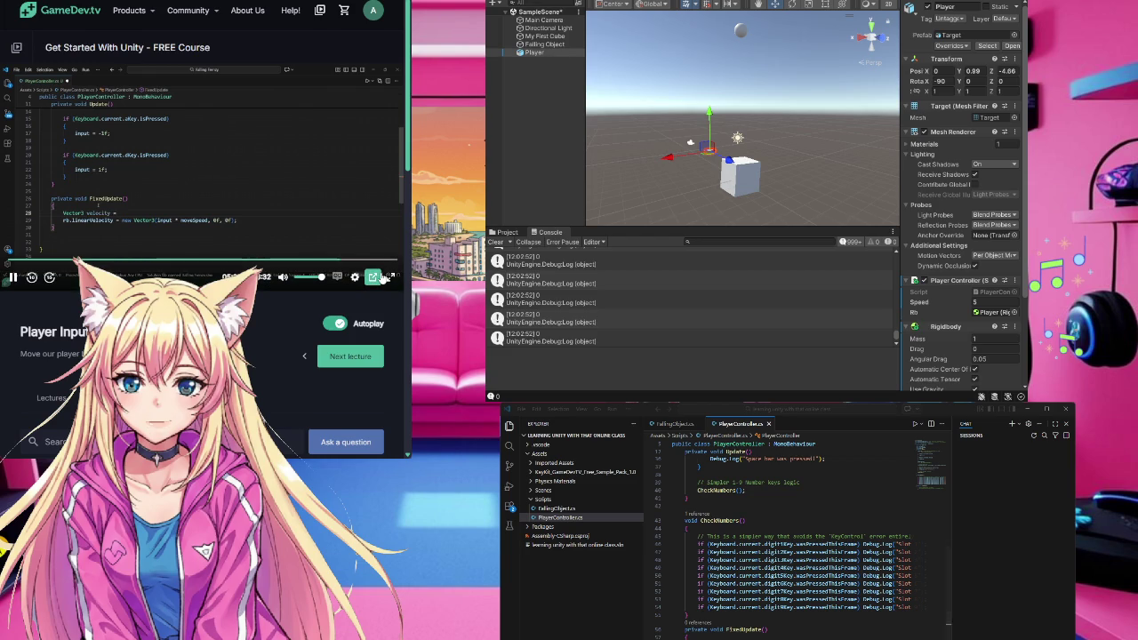
left_click(323, 215)
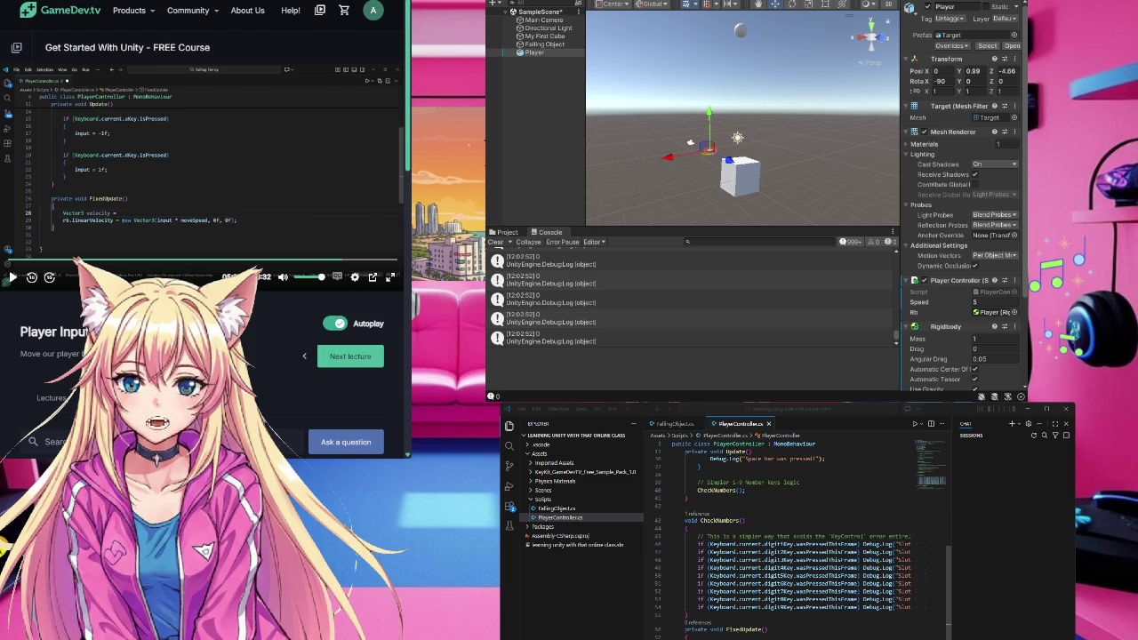
left_click(712, 636)
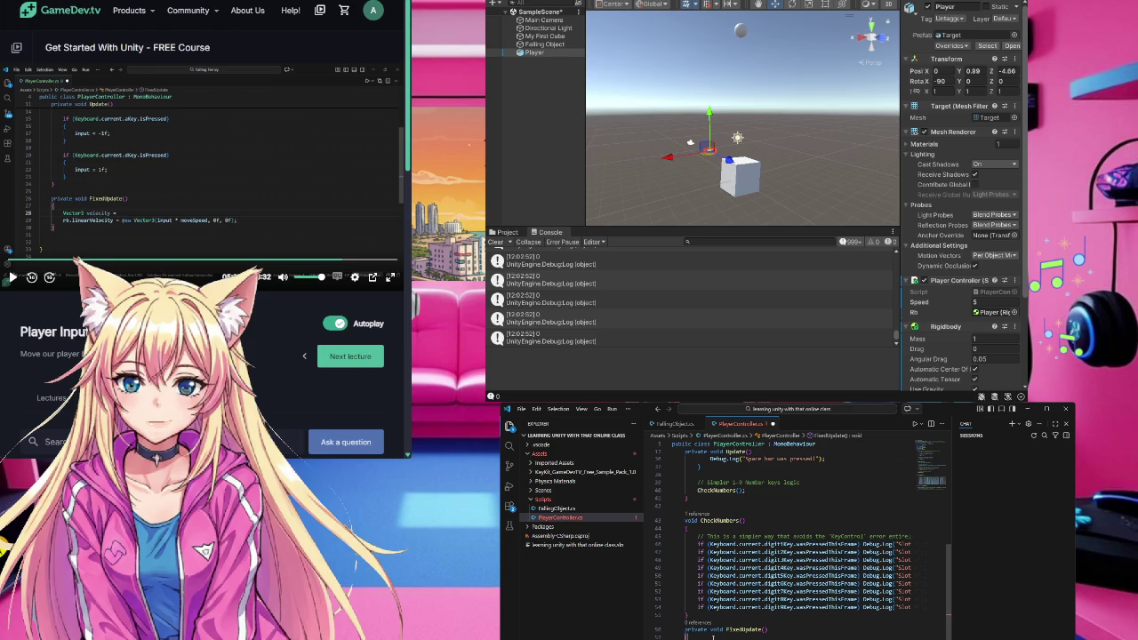
left_click(97, 228)
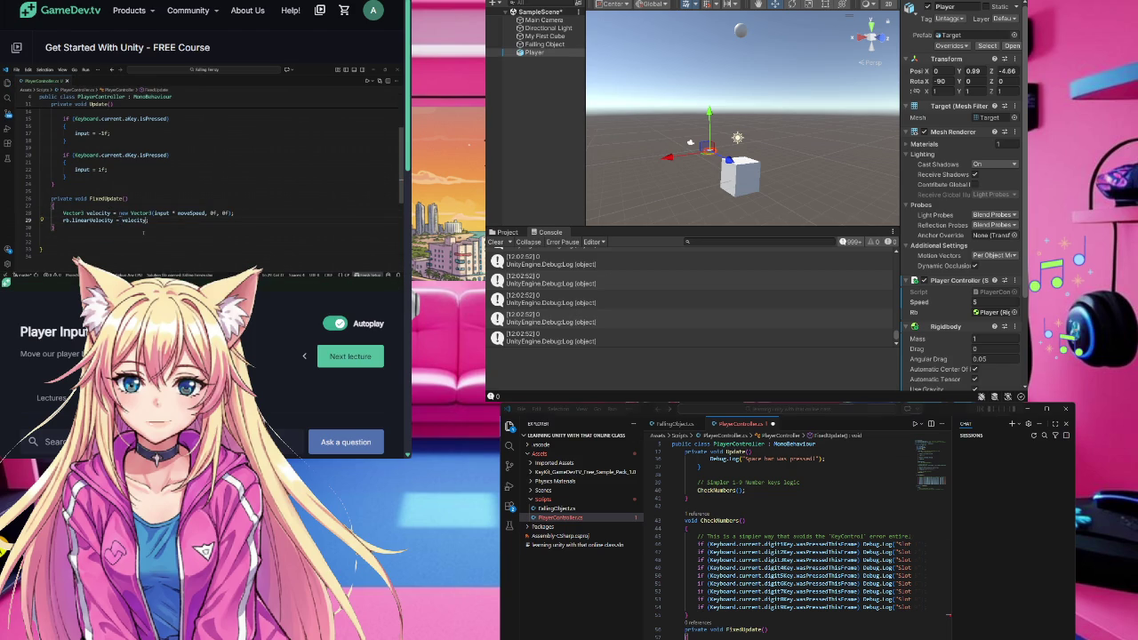
mouse_move(185, 241)
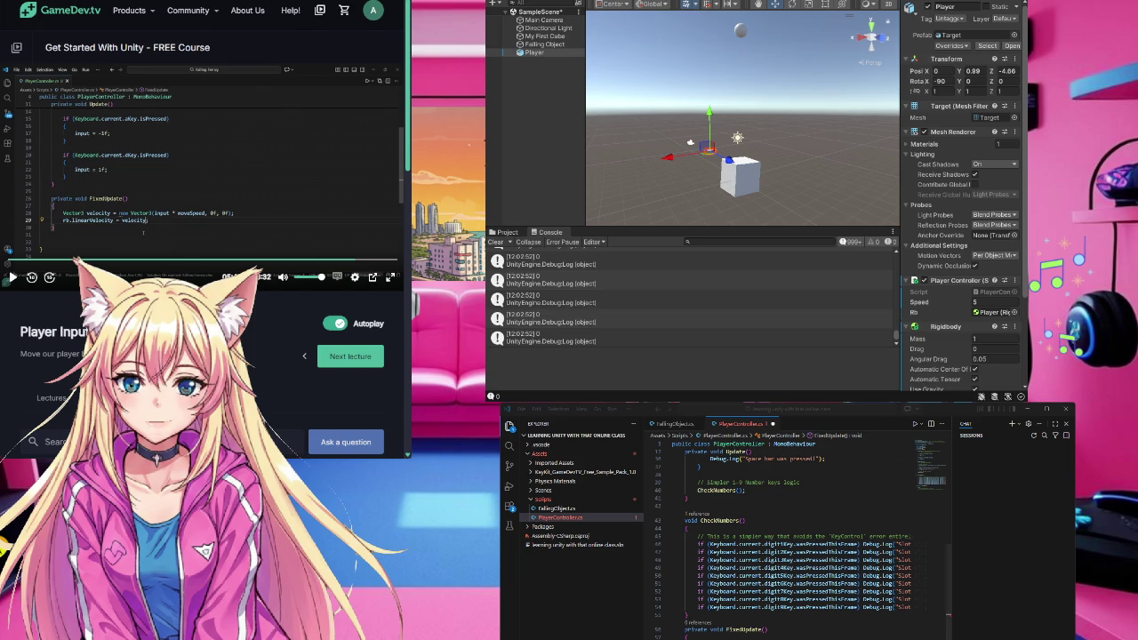
- Return focus to the PlayerController.cs editor and scroll the code right
left_click(685, 635)
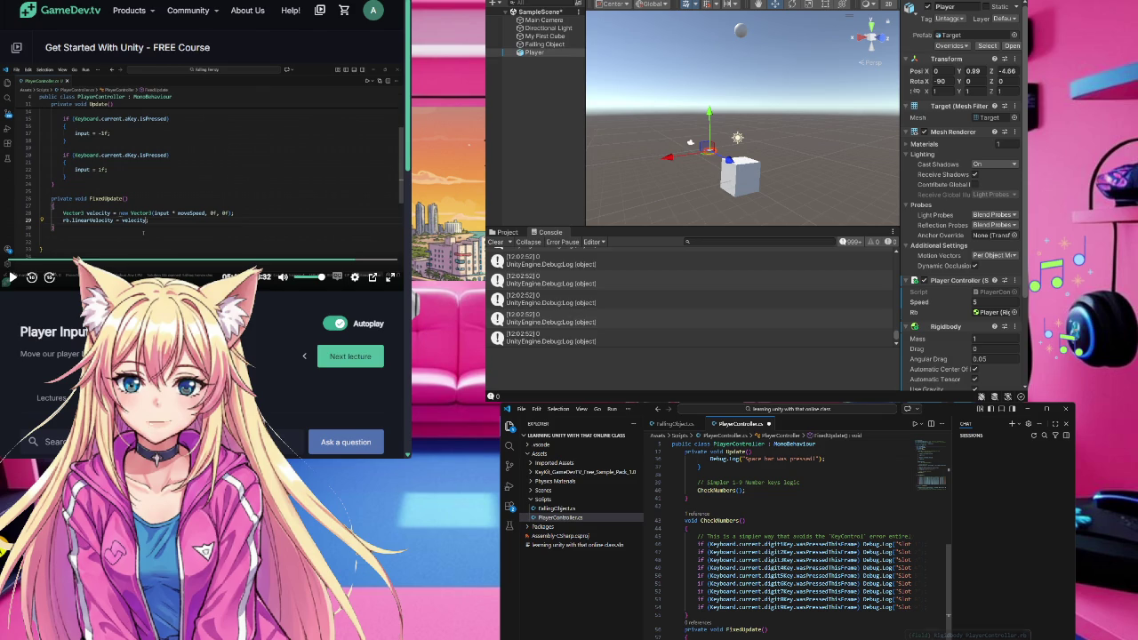
scroll(800, 570, "right", 1)
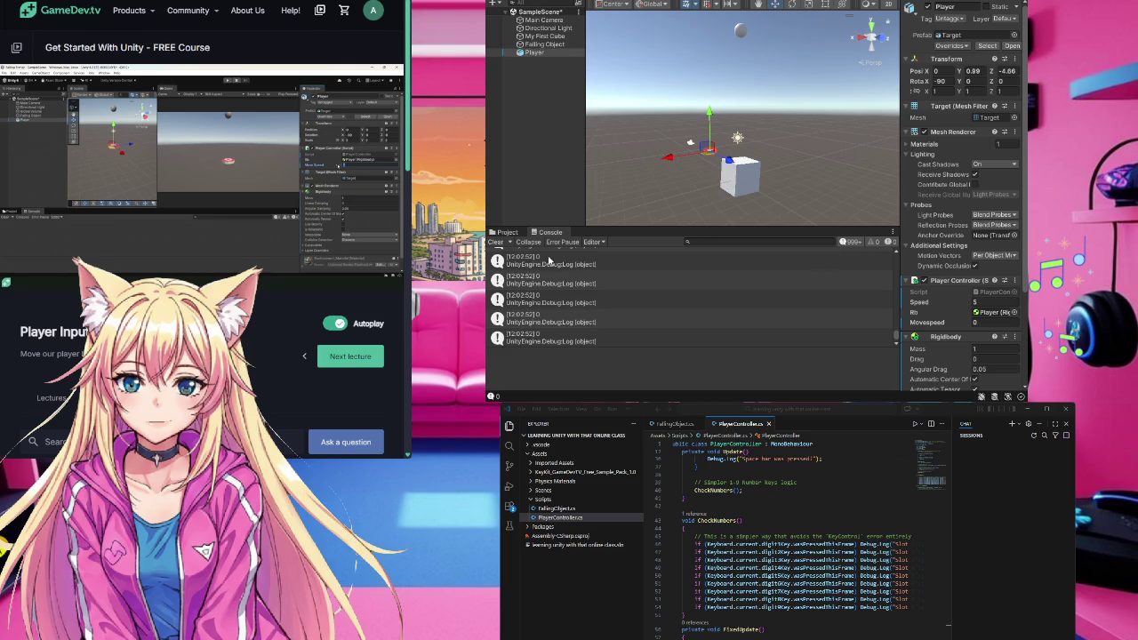
- Begin editing the Player Controller's Speed value in the Inspector
left_click(996, 304)
- Set the Player's Speed to 10, exit Play mode, and deselect Player
type("0")
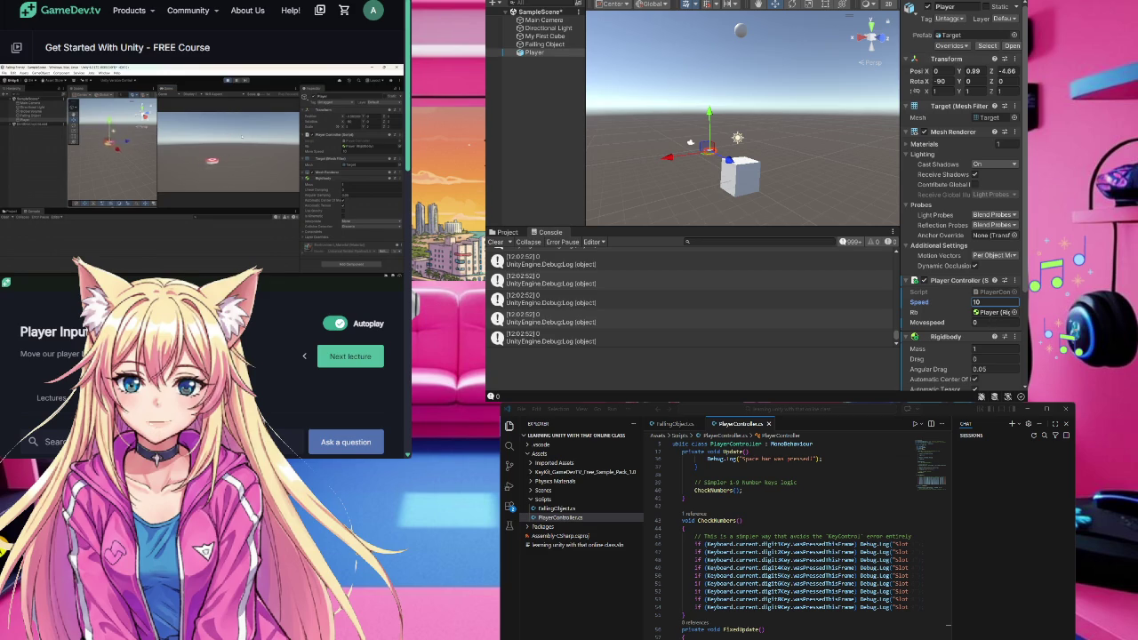
key("Return")
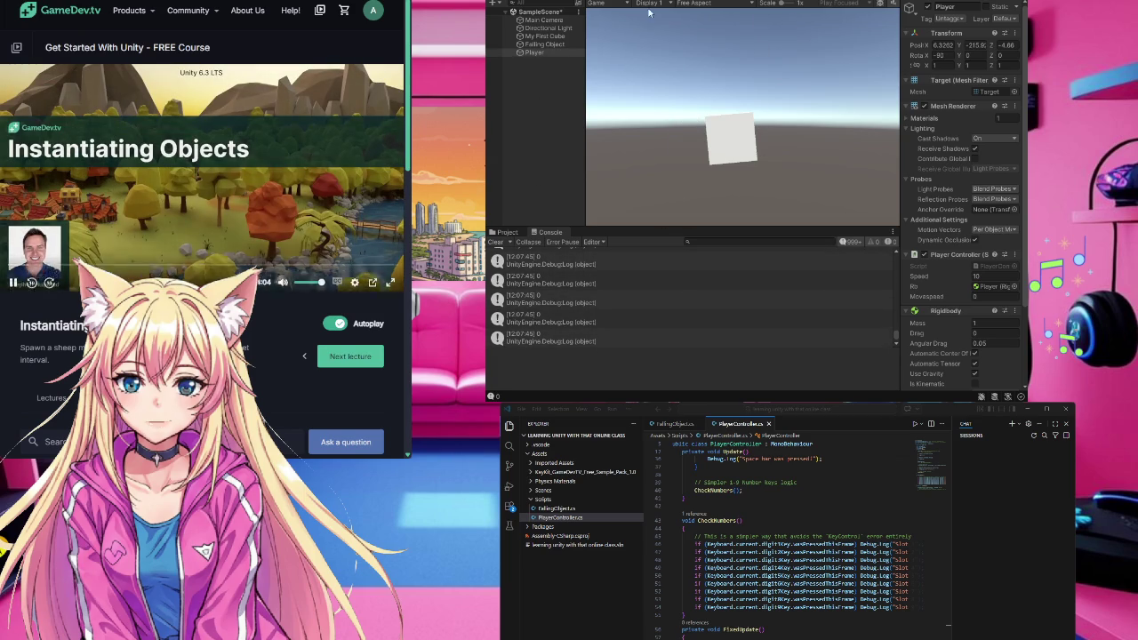
key("ctrl+p")
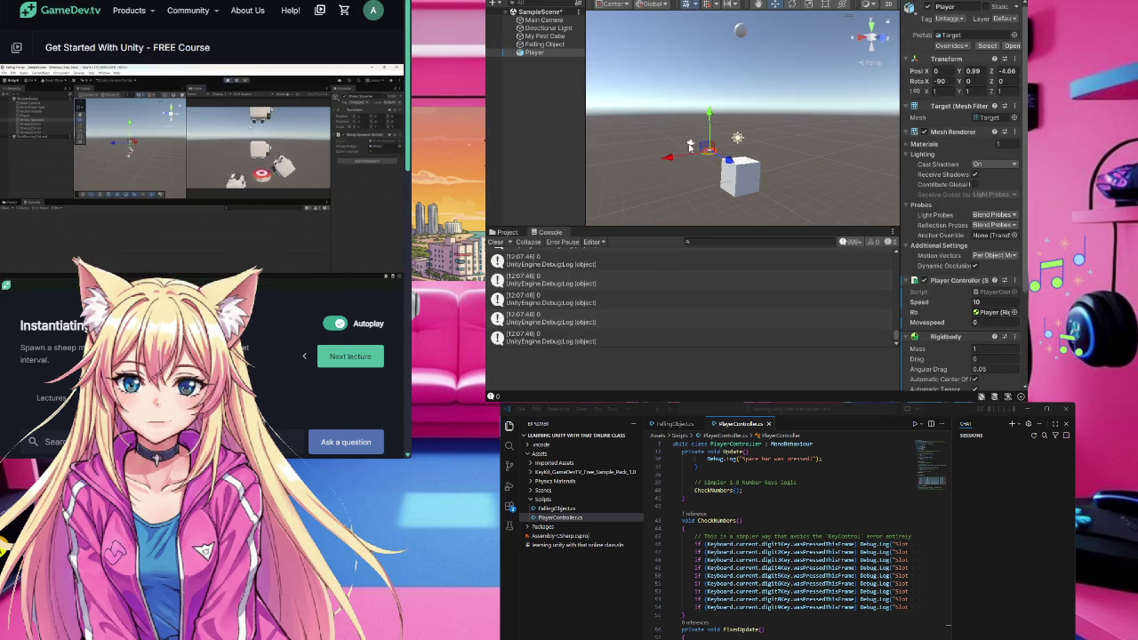
left_click(553, 158)
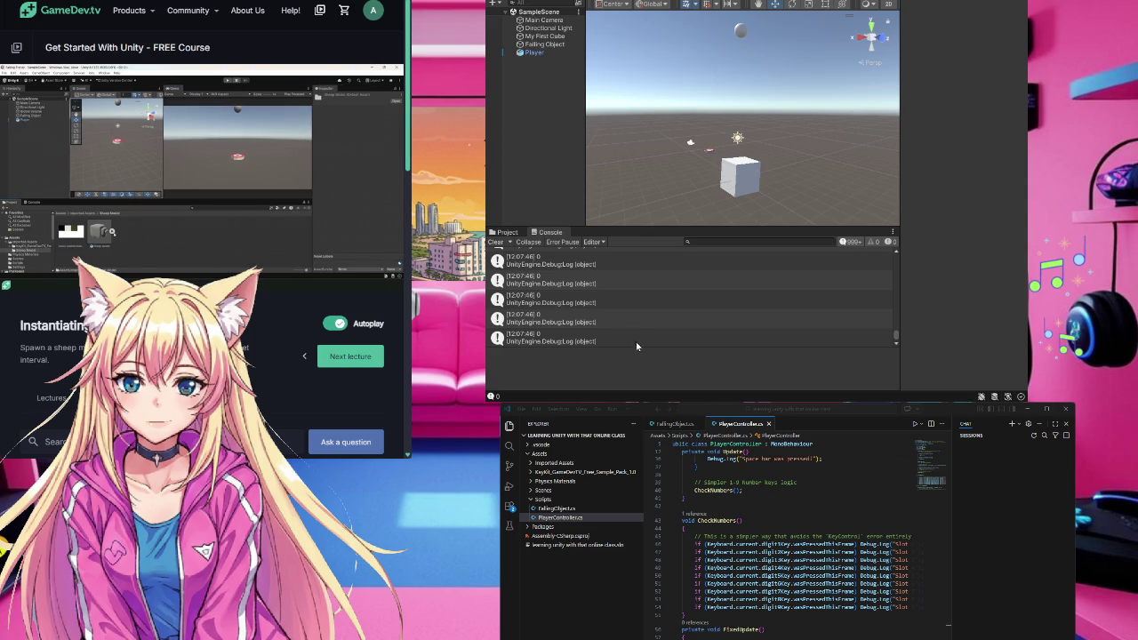
- Scroll the course page to the lecture Resources and download the Sheep Model
mouse_move(178, 271)
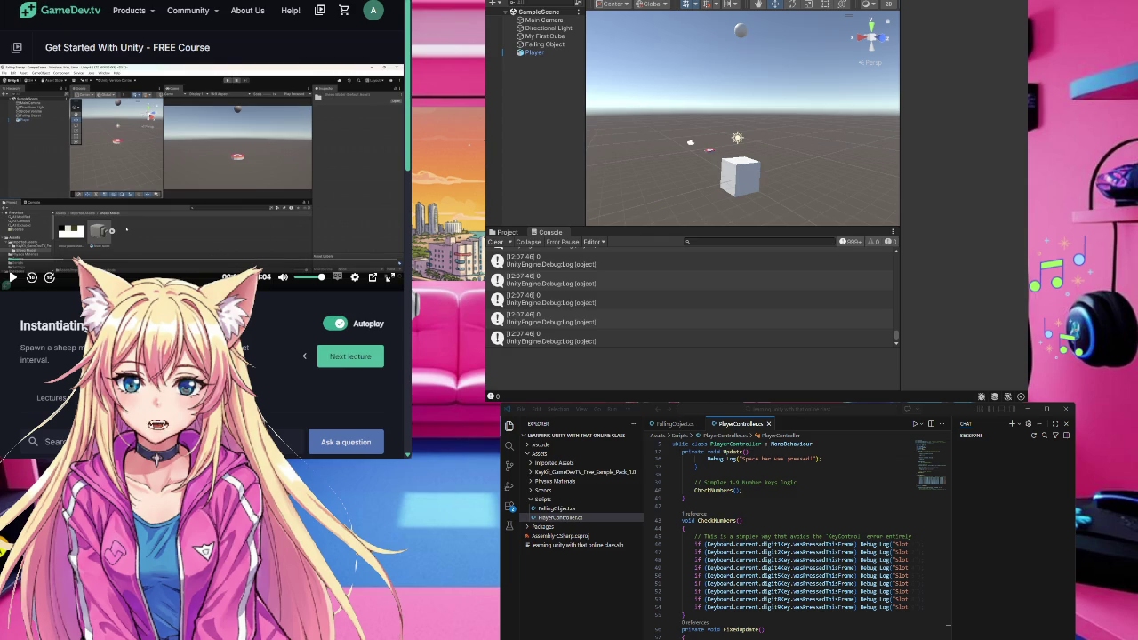
scroll(204, 356, "down", 1)
scroll(205, 275, "down", 5)
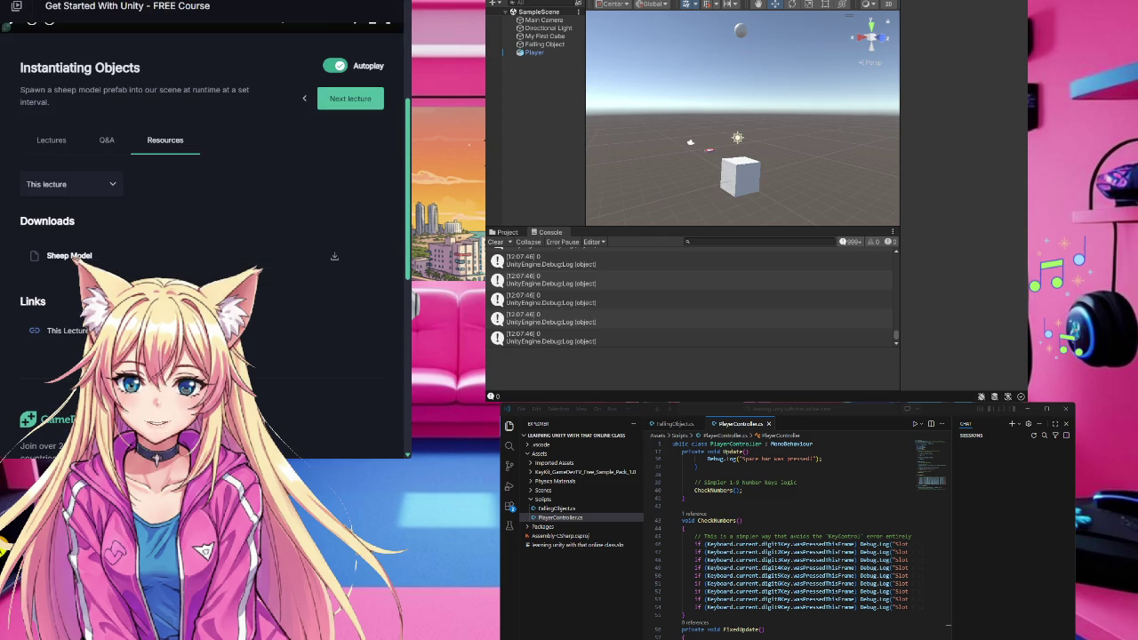
scroll(205, 275, "down", 1)
left_click(334, 205)
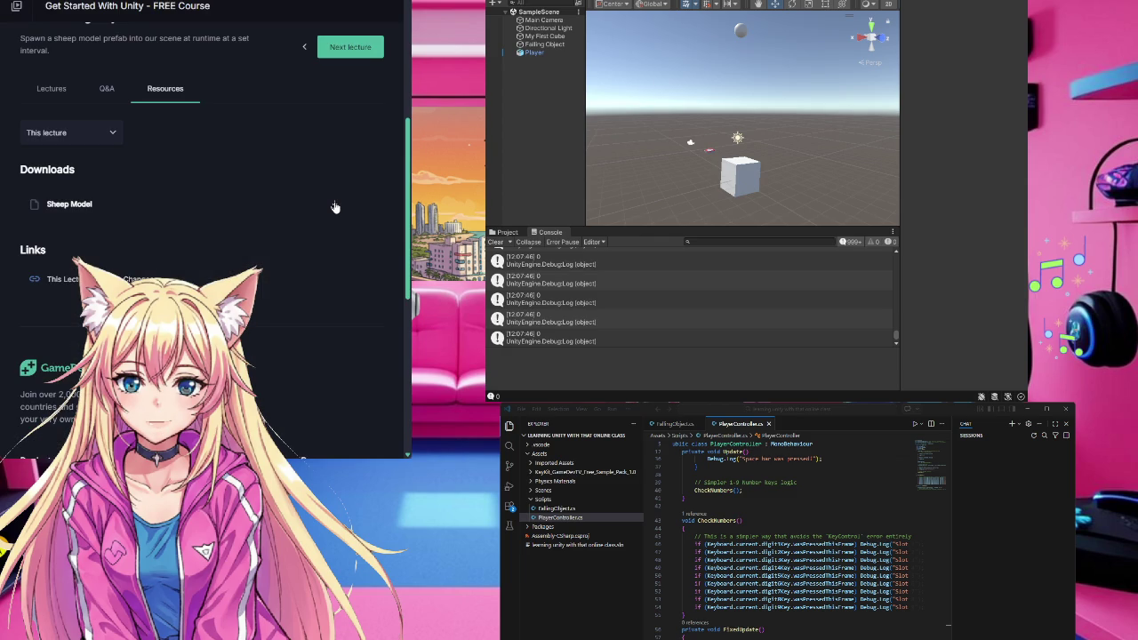
- Return to the lecture video and show Unity's Project window with the Scripts folder
scroll(334, 207, "up", 6)
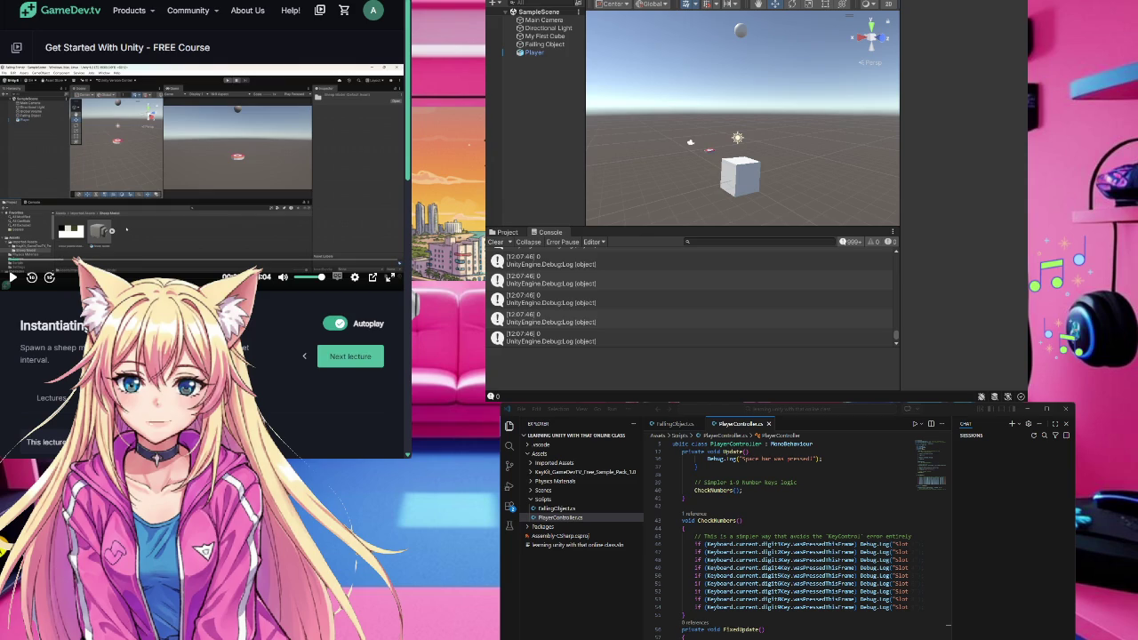
left_click(504, 232)
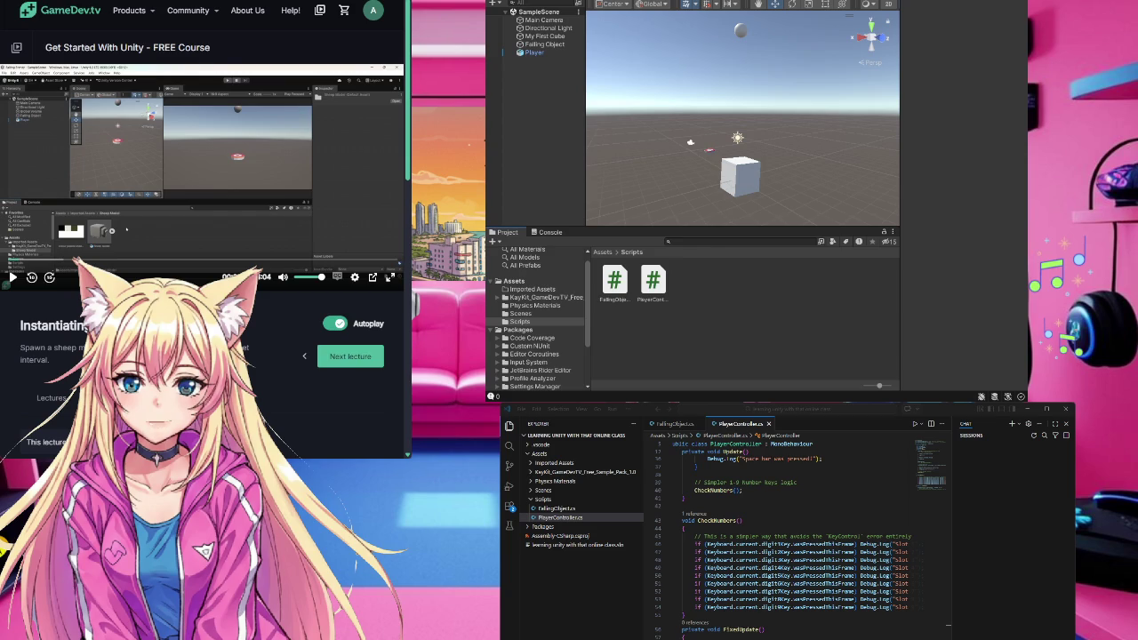
- Navigate Assets > KayKit_GameDevTV > Assets and open the Sheep Model folder
left_click(516, 281)
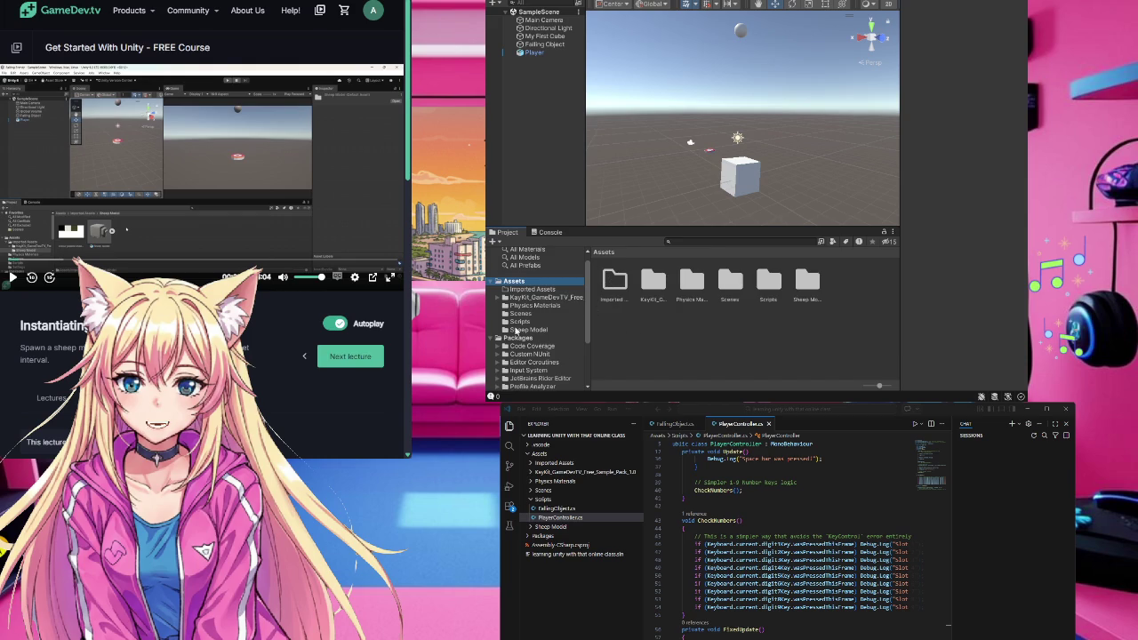
left_click(501, 299)
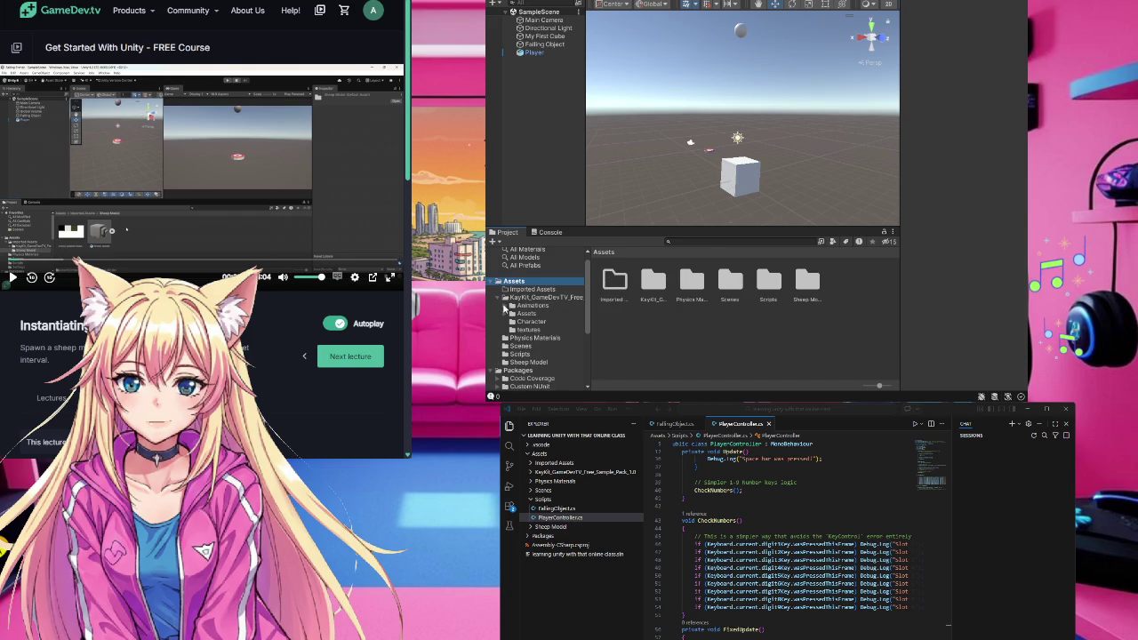
left_click(512, 314)
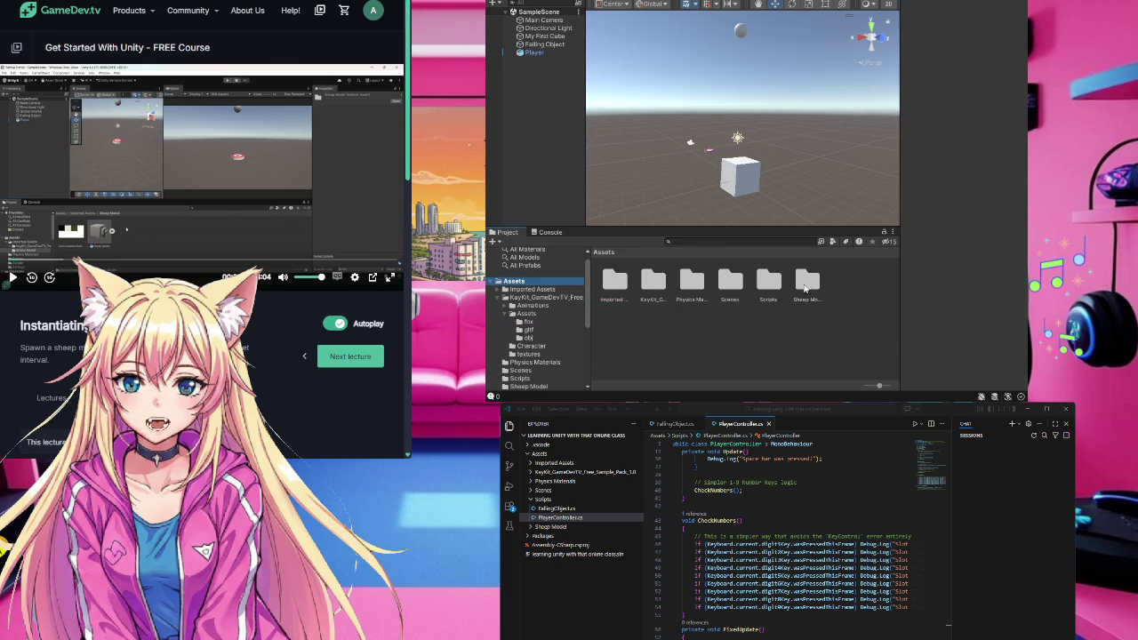
double_click(807, 281)
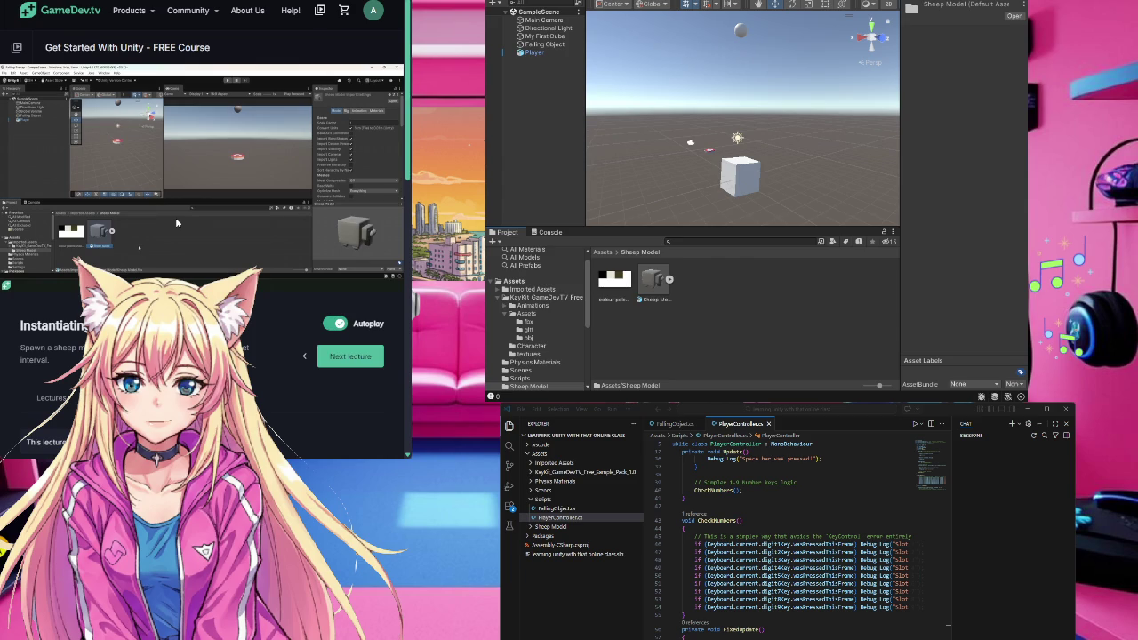
- Drag the Sheep Model asset into the Scene view beside the cube
mouse_move(192, 231)
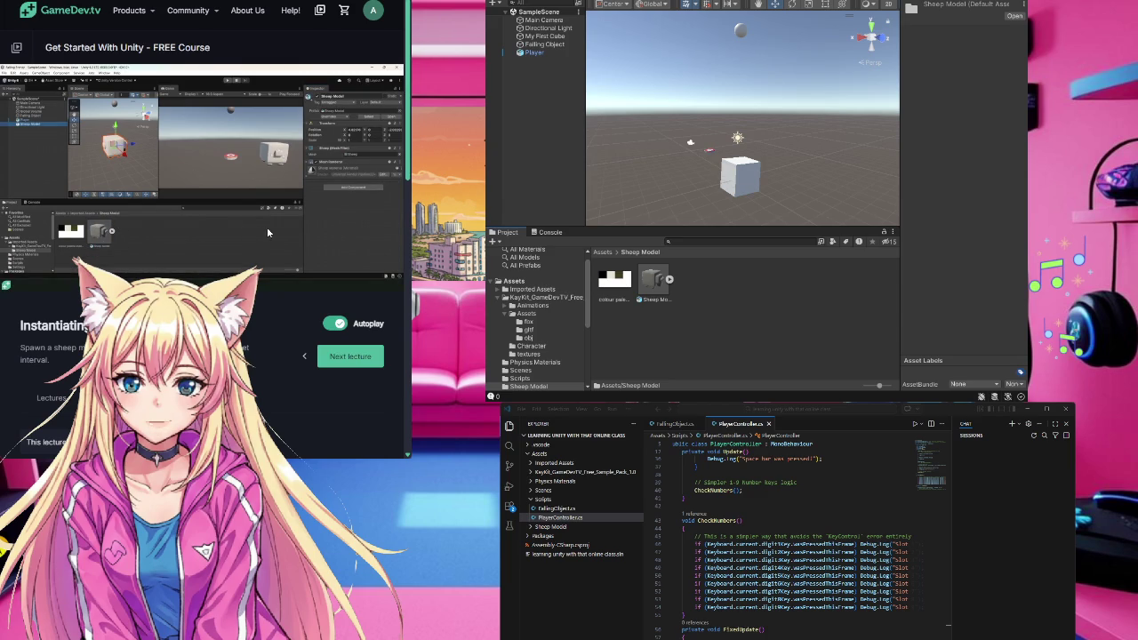
mouse_move(654, 279)
left_mouse_down()
mouse_move(576, 120)
mouse_move(534, 68)
left_mouse_up()
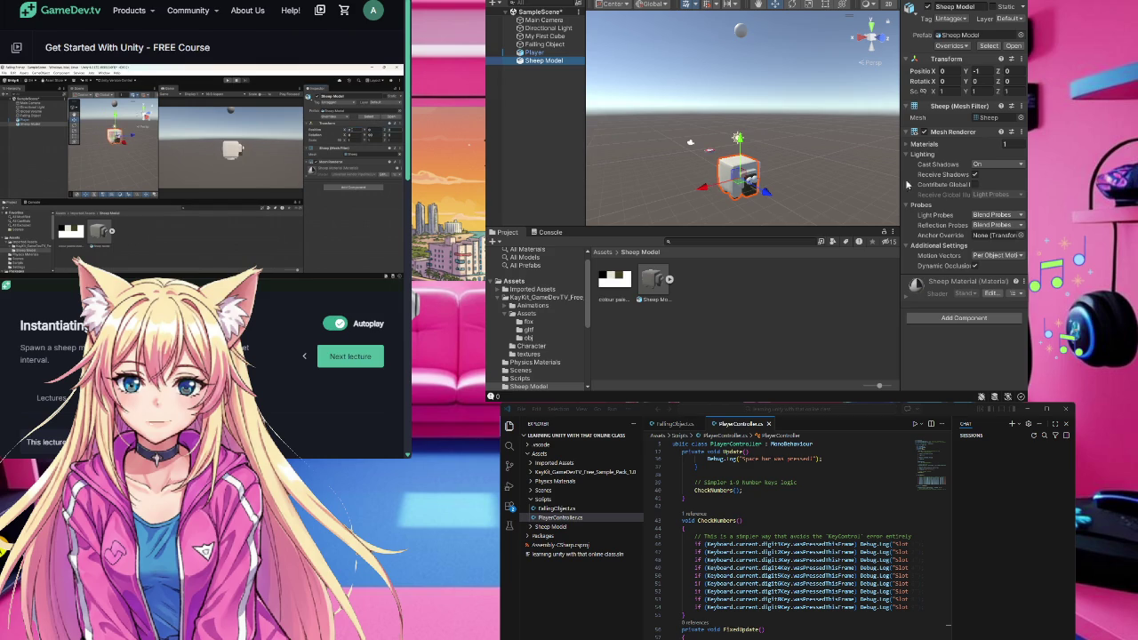
- Set the Sheep Model's Rotation Y to 90
left_click(980, 81)
type("60")
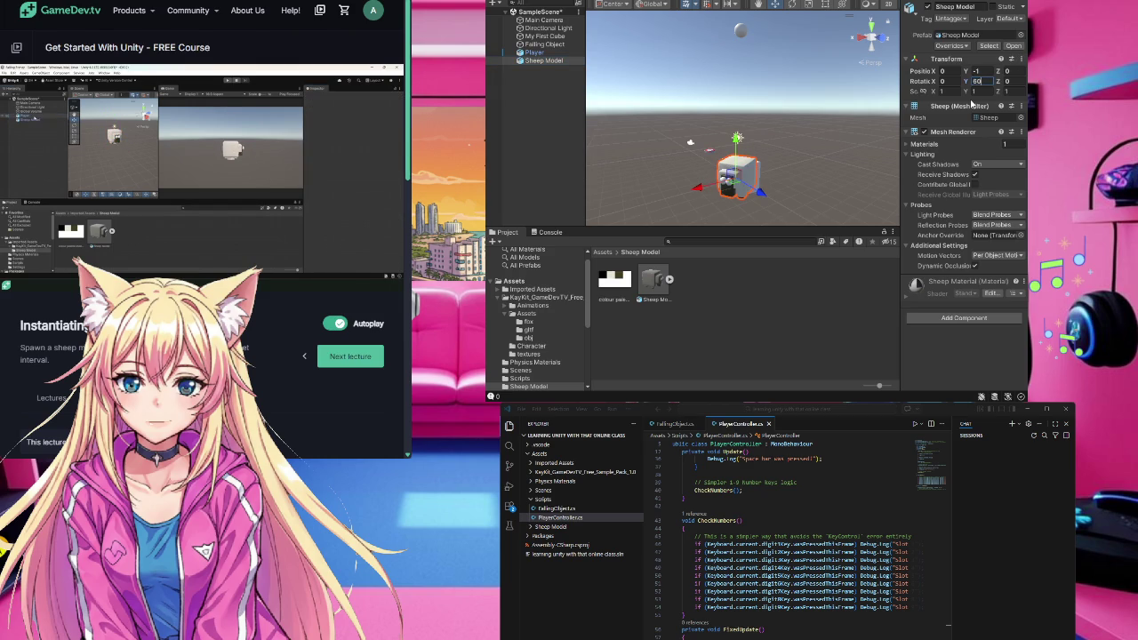
key("BackSpace")
key("BackSpace")
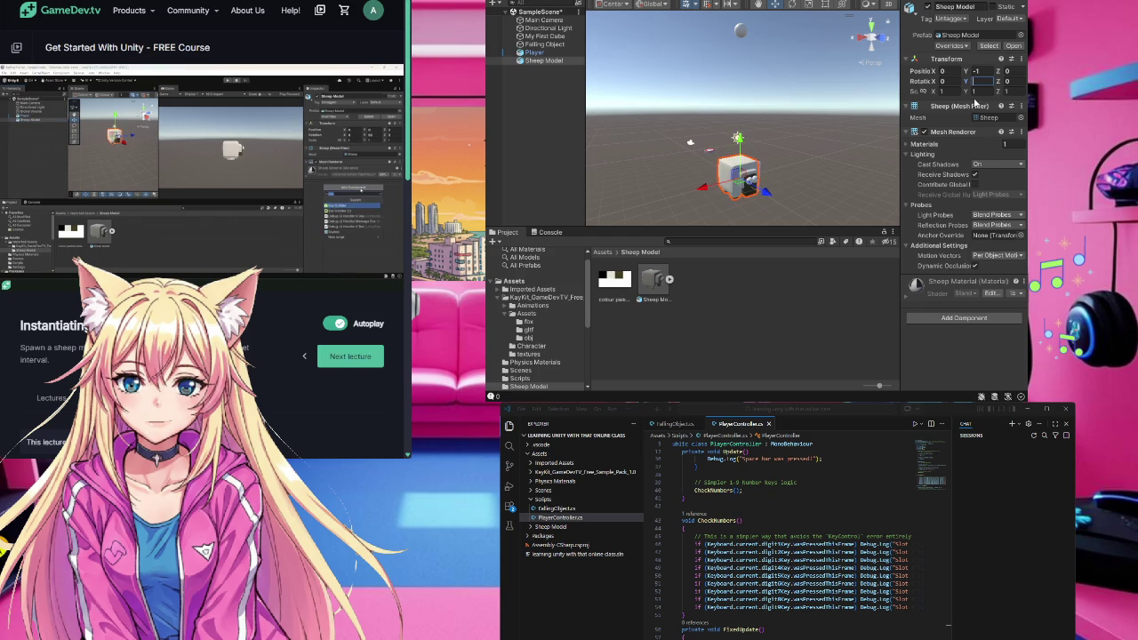
type("90")
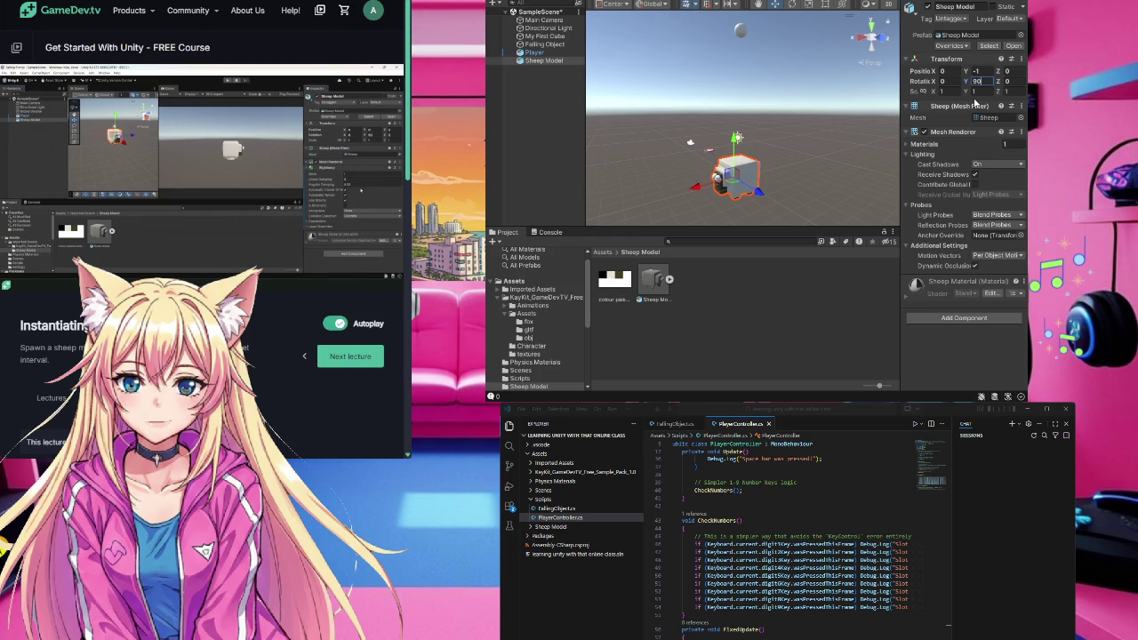
left_click(811, 124)
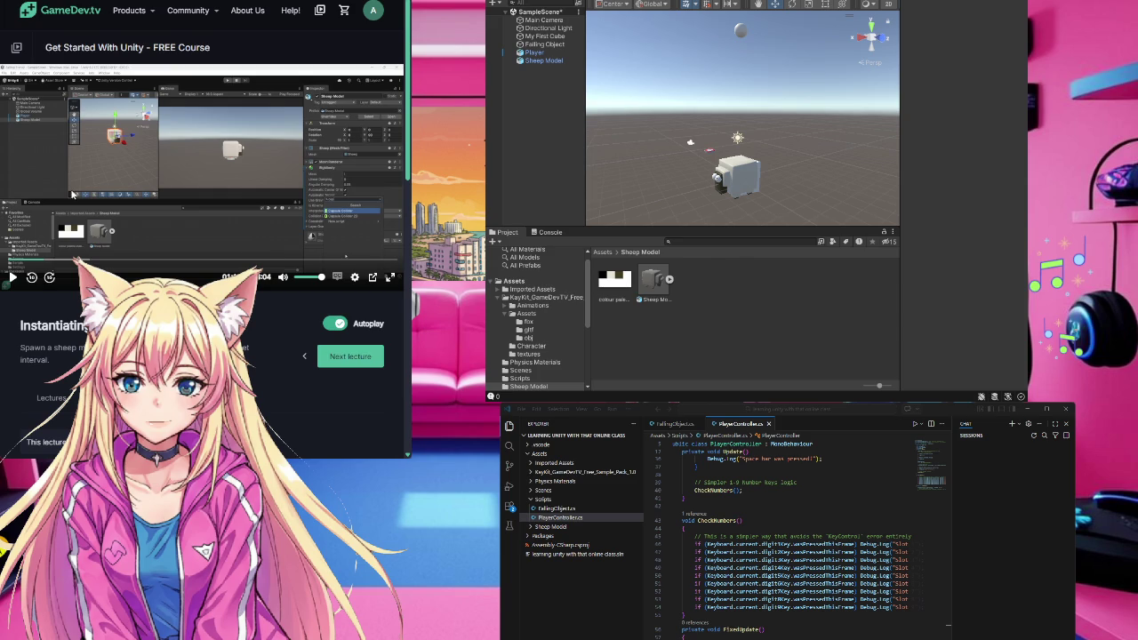
- Set the Sheep Model's Position Y to 0
left_click(32, 277)
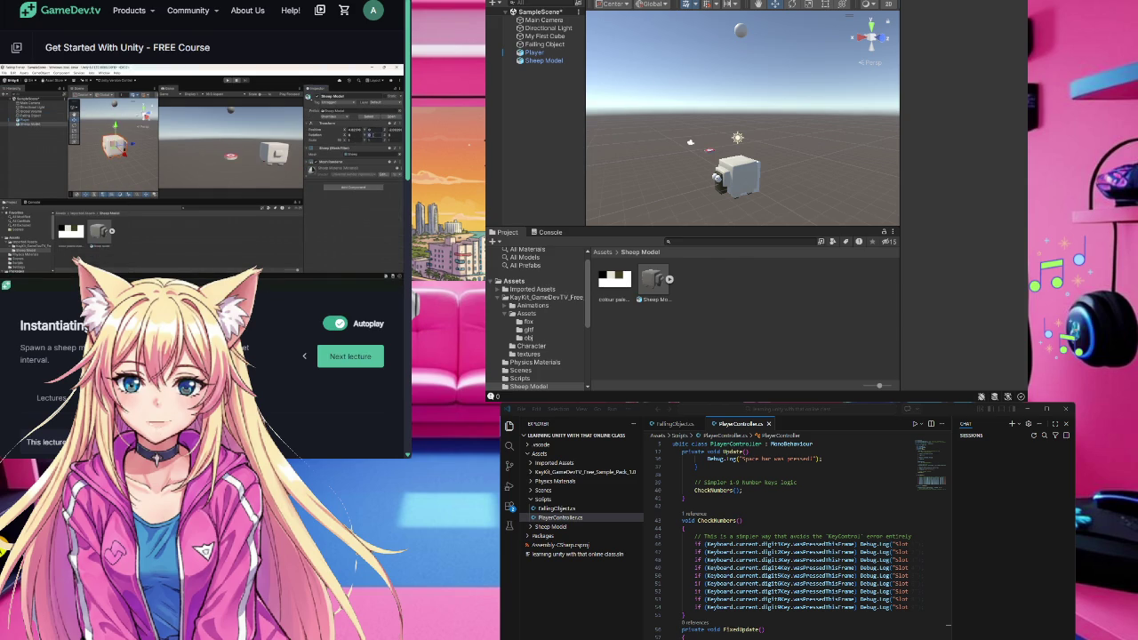
left_click(732, 184)
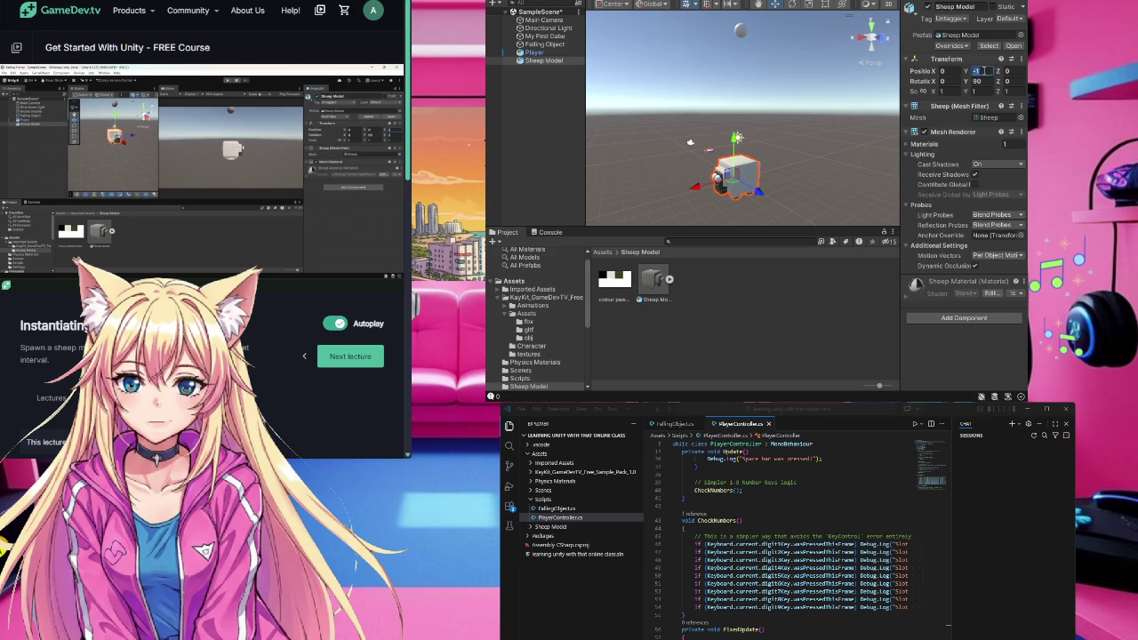
type("0")
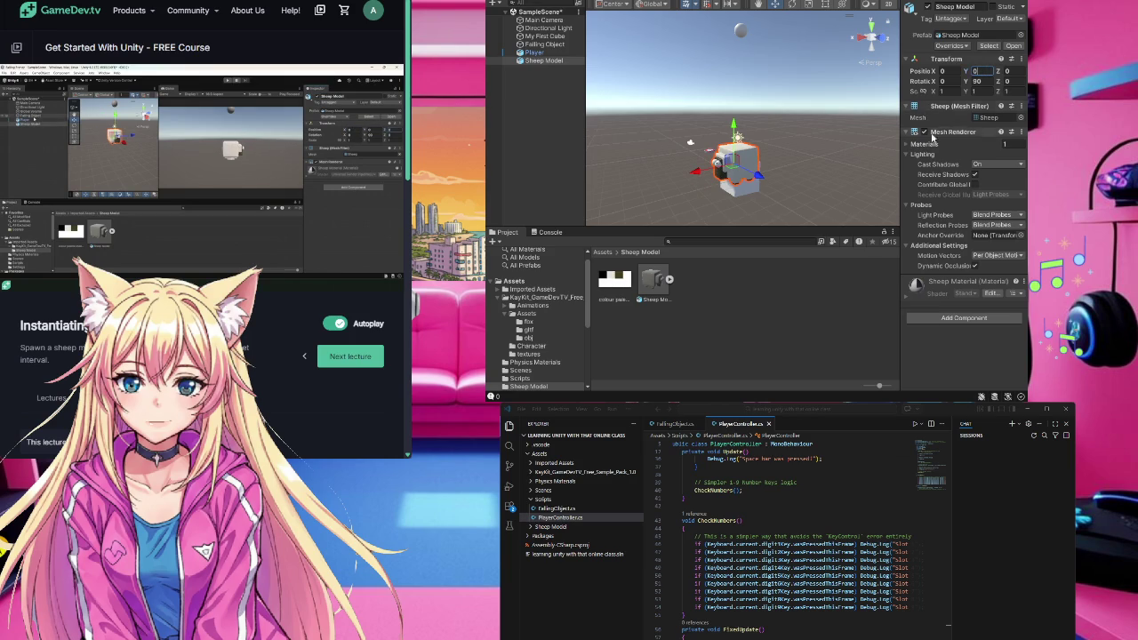
left_click(951, 354)
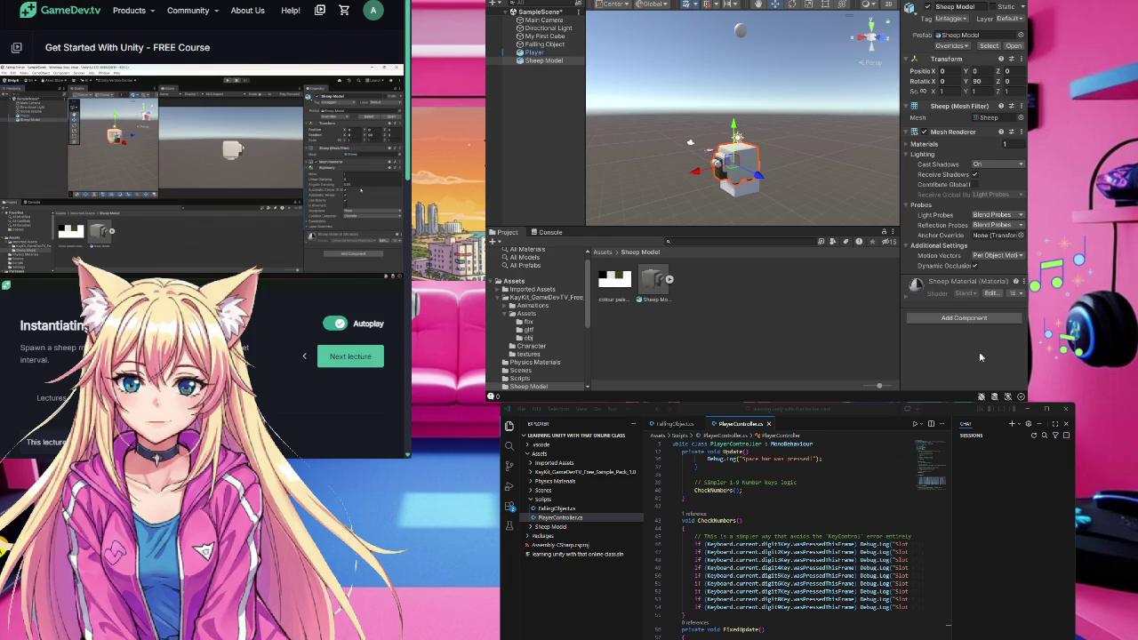
left_click(972, 321)
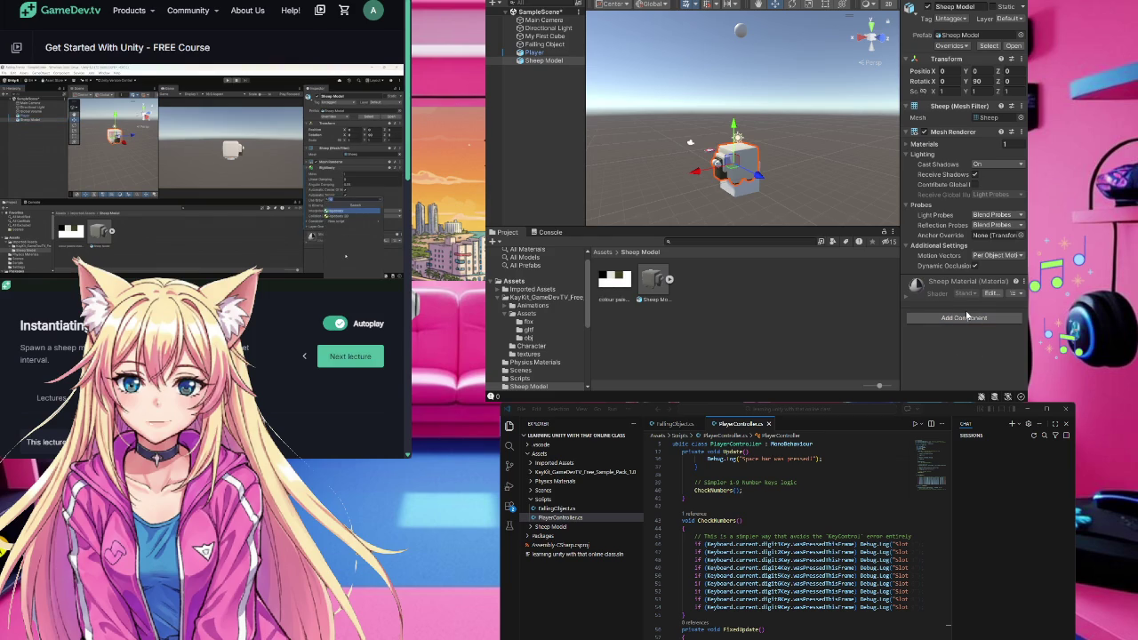
- Add a Rigidbody and a Capsule Collider to the Sheep Model
left_click(968, 313)
scroll(967, 314, "down", 3)
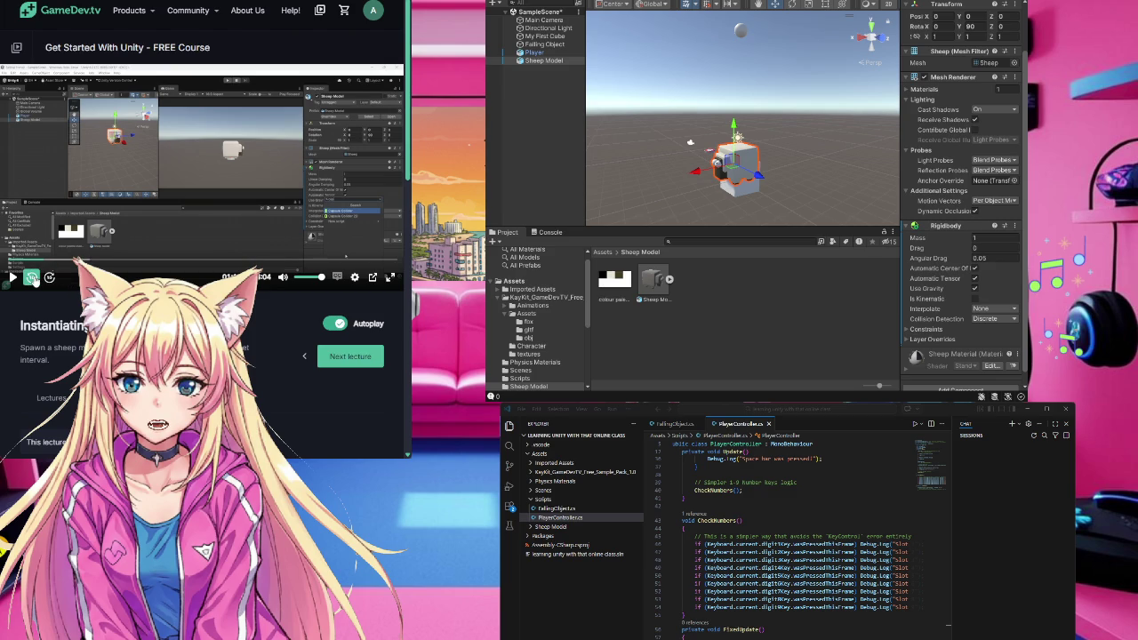
left_click(31, 276)
left_click(53, 255)
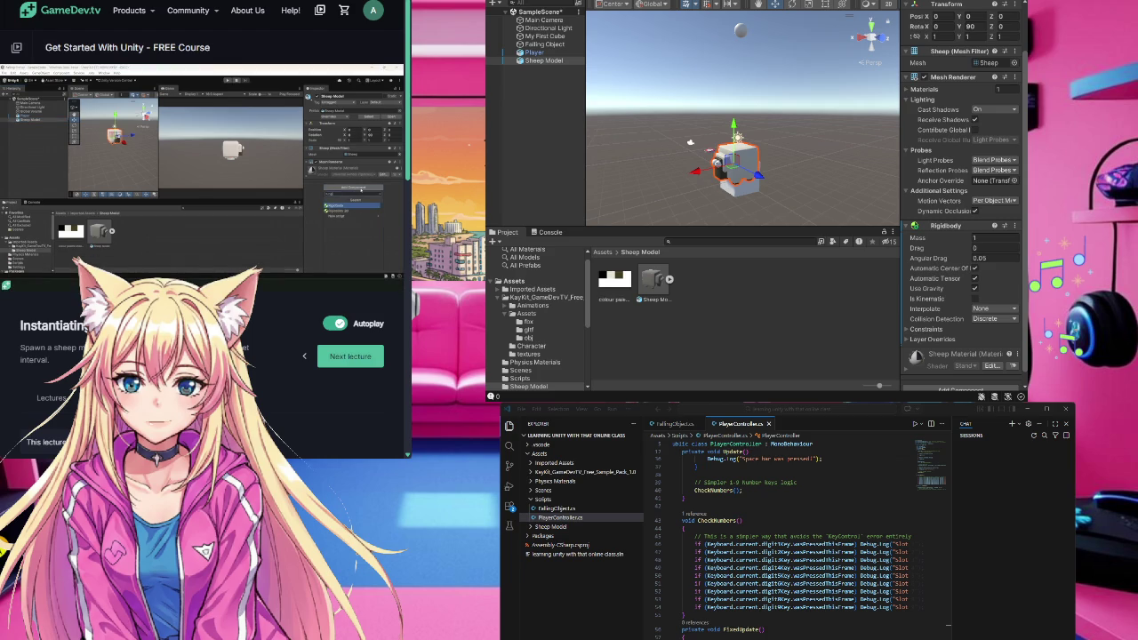
scroll(961, 195, "down", 1)
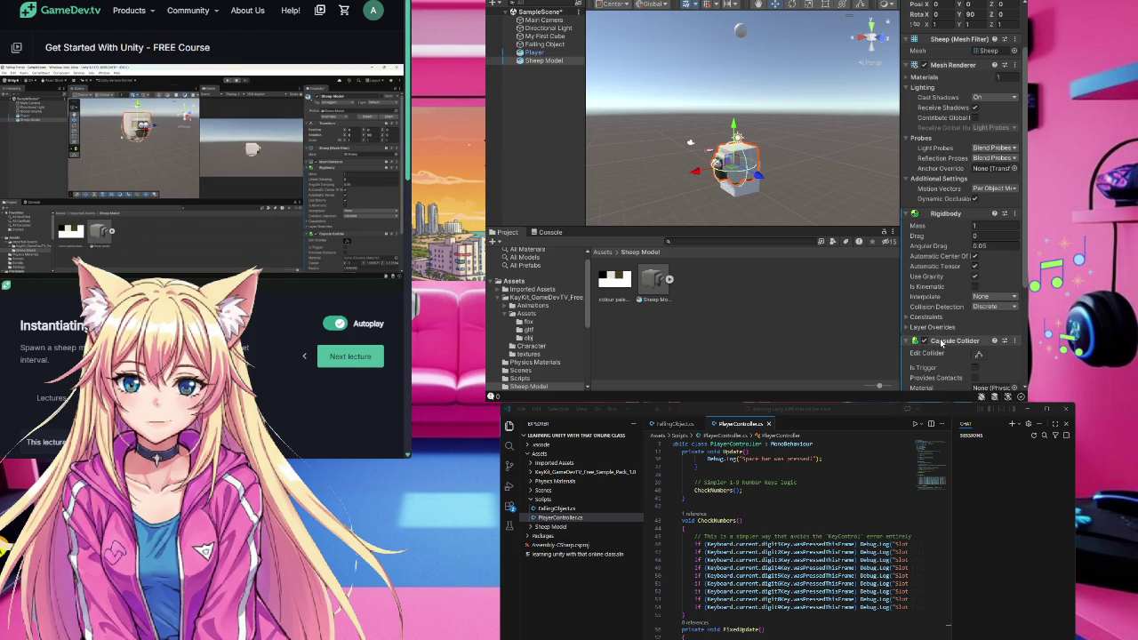
scroll(983, 341, "down", 3)
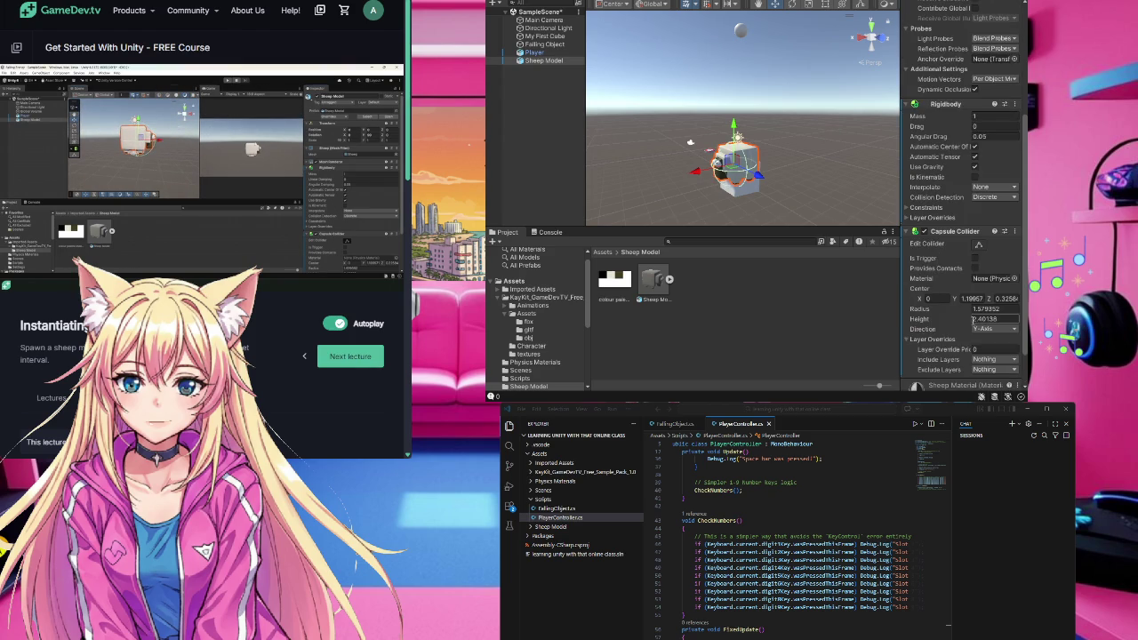
- Set the Sheep Model's Capsule Collider direction to Z-Axis
scroll(973, 320, "down", 1)
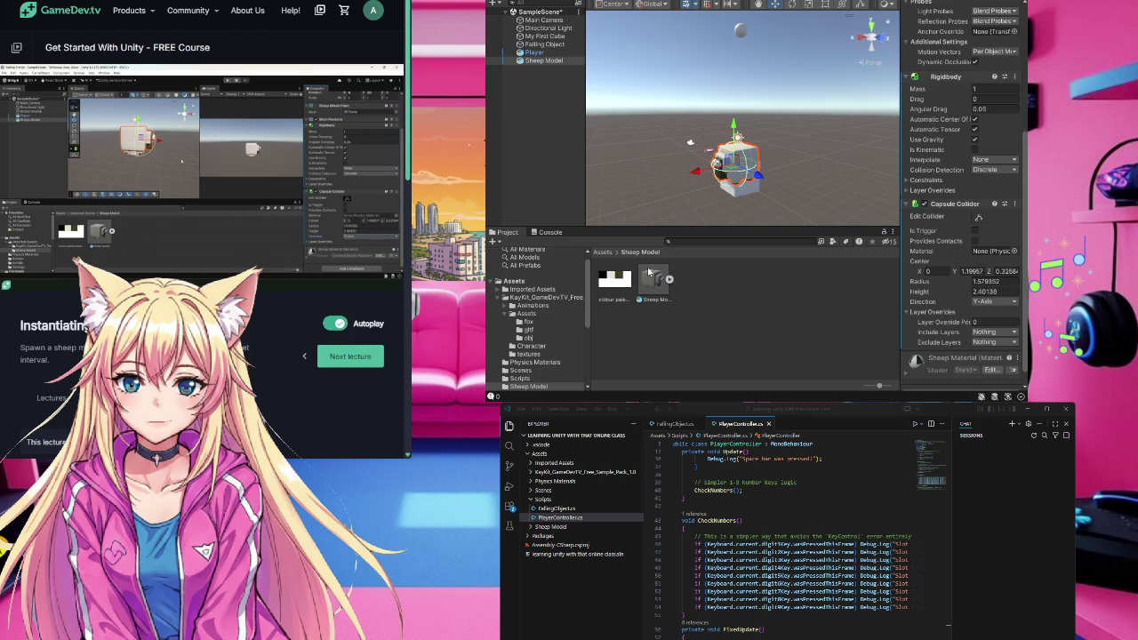
left_click(178, 267)
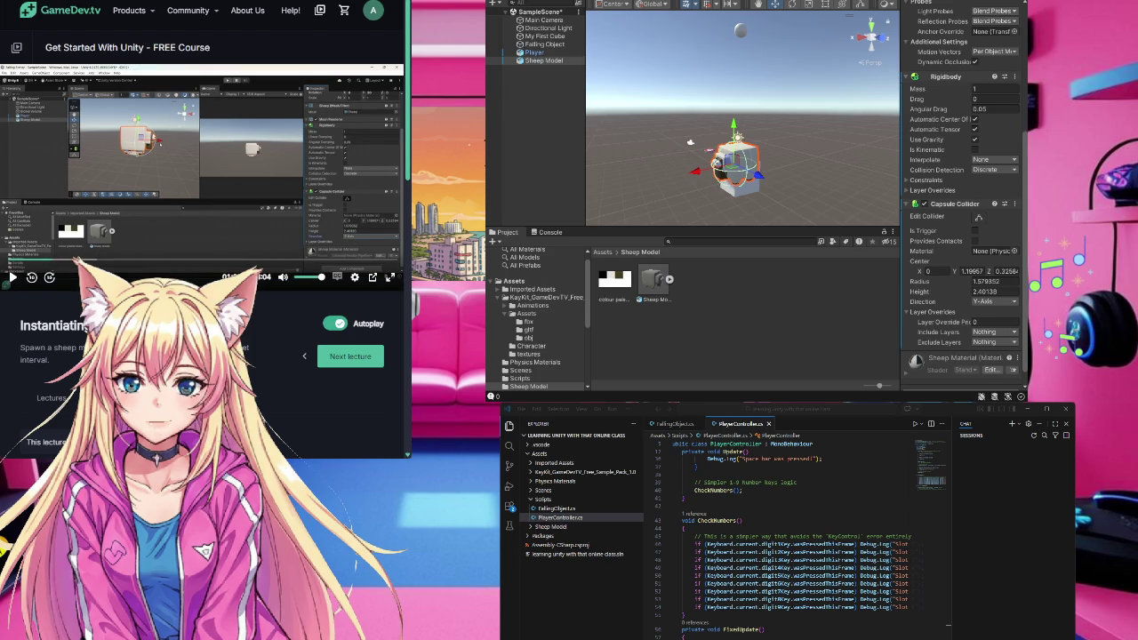
left_click(996, 305)
left_click(998, 340)
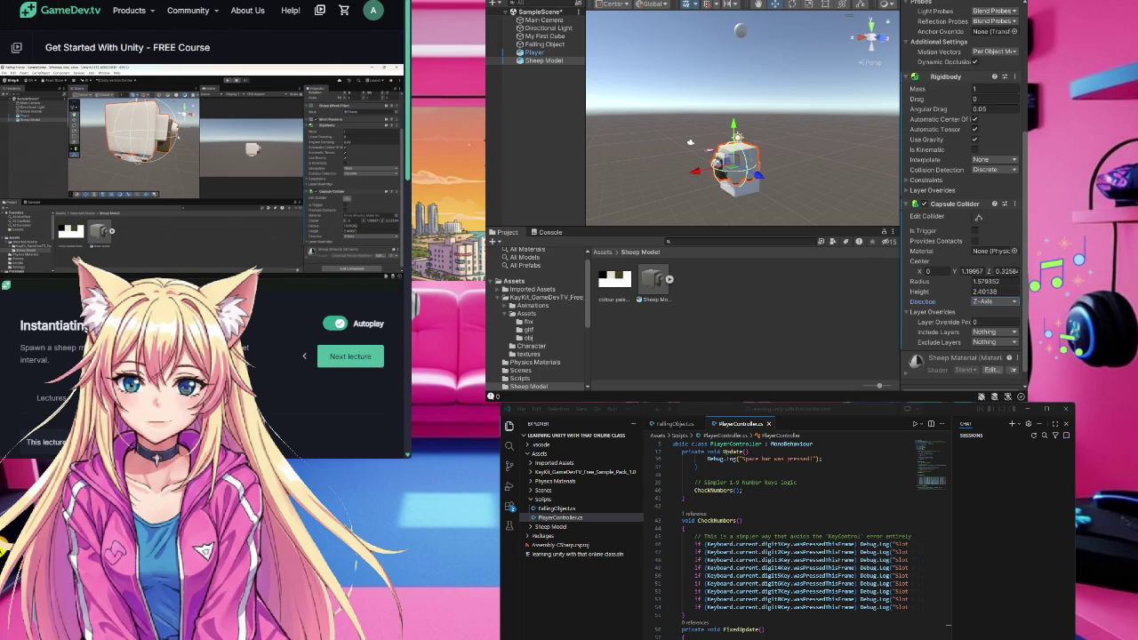
- Resize the capsule collider to Radius 1.728535 and Height 3.45307 around the sheep
left_click(979, 219)
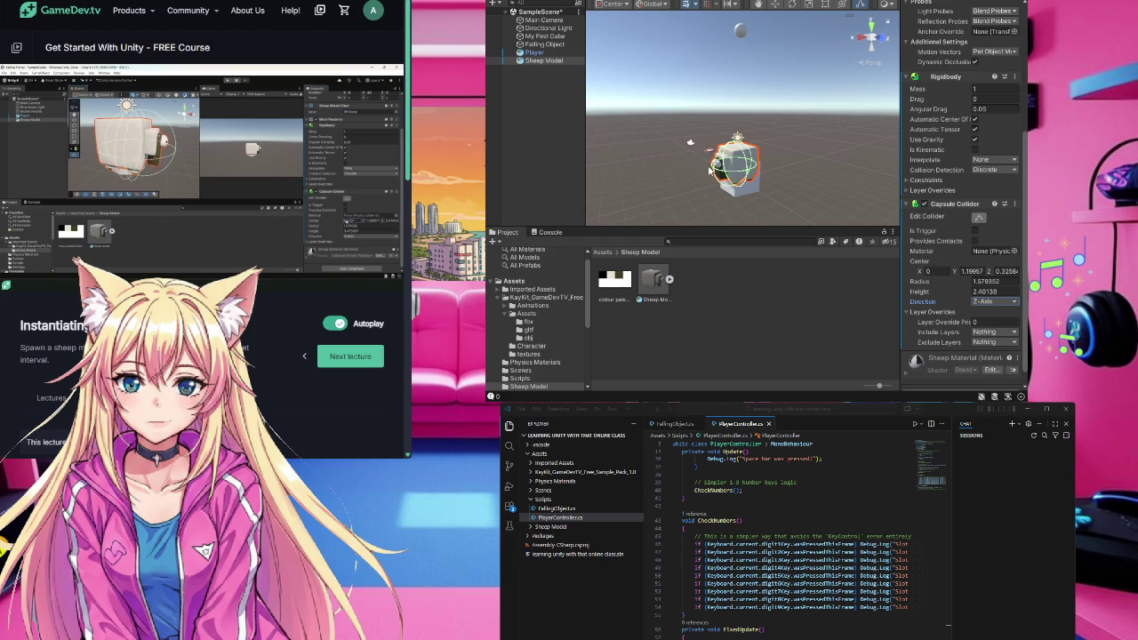
left_click_drag(721, 174, 719, 172)
left_click(758, 169)
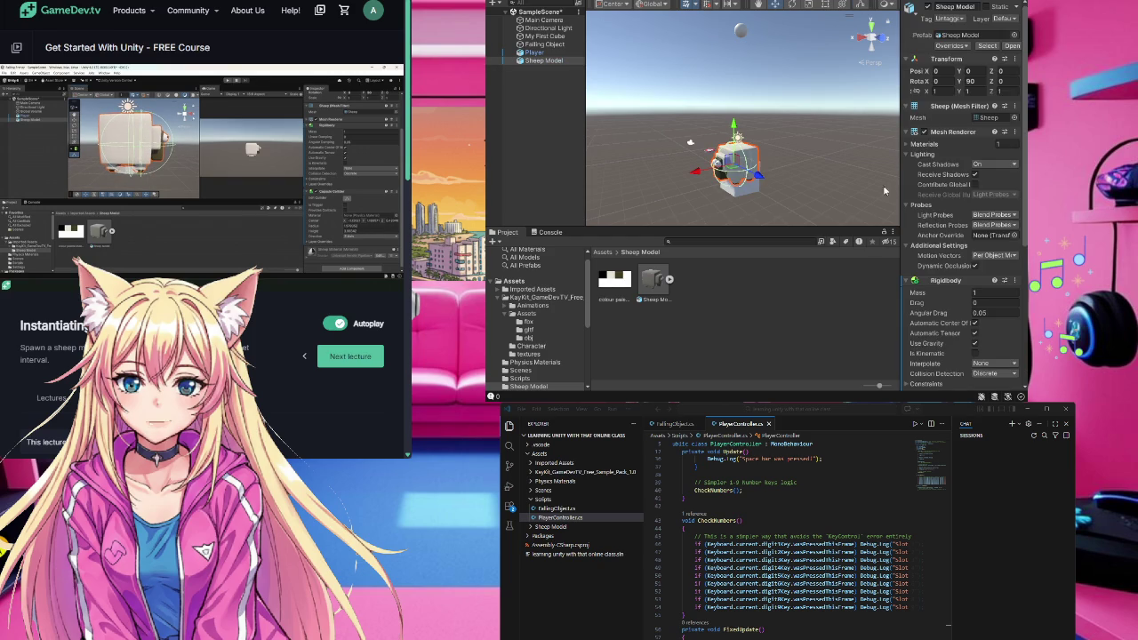
scroll(987, 252, "down", 2)
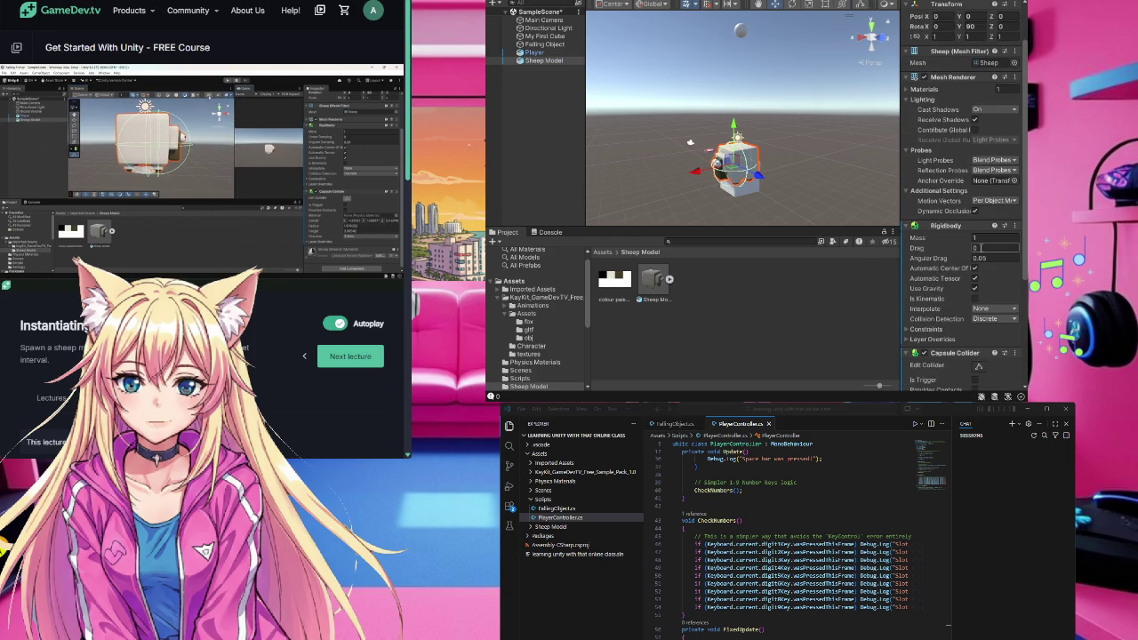
scroll(982, 249, "down", 3)
left_click(979, 285)
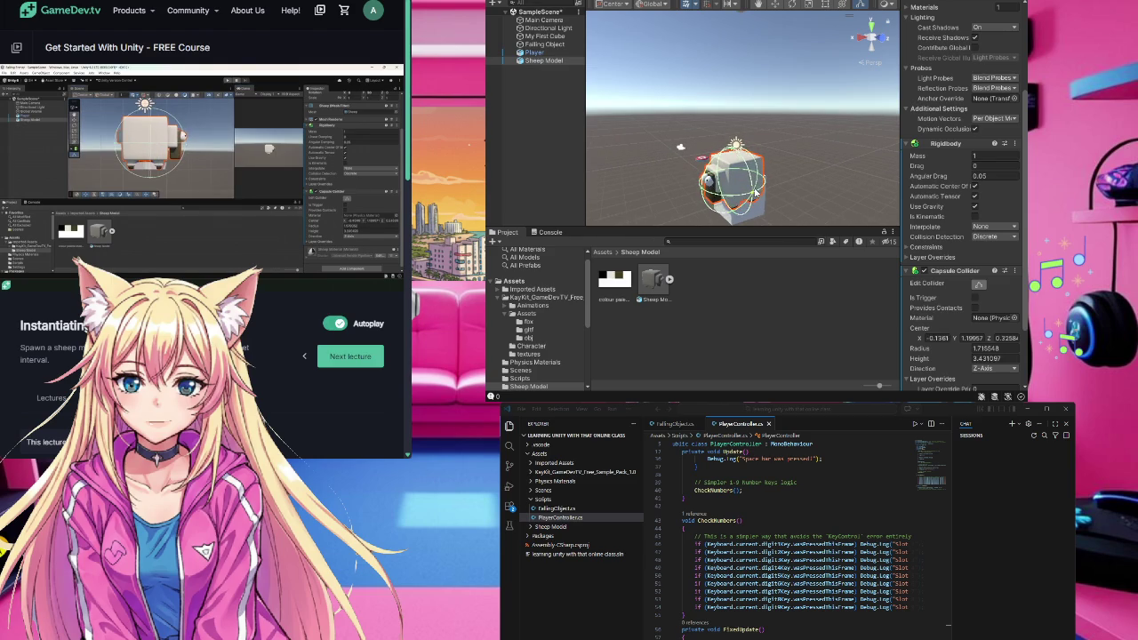
mouse_move(747, 189)
left_mouse_down()
mouse_move(764, 187)
mouse_move(695, 211)
left_mouse_up()
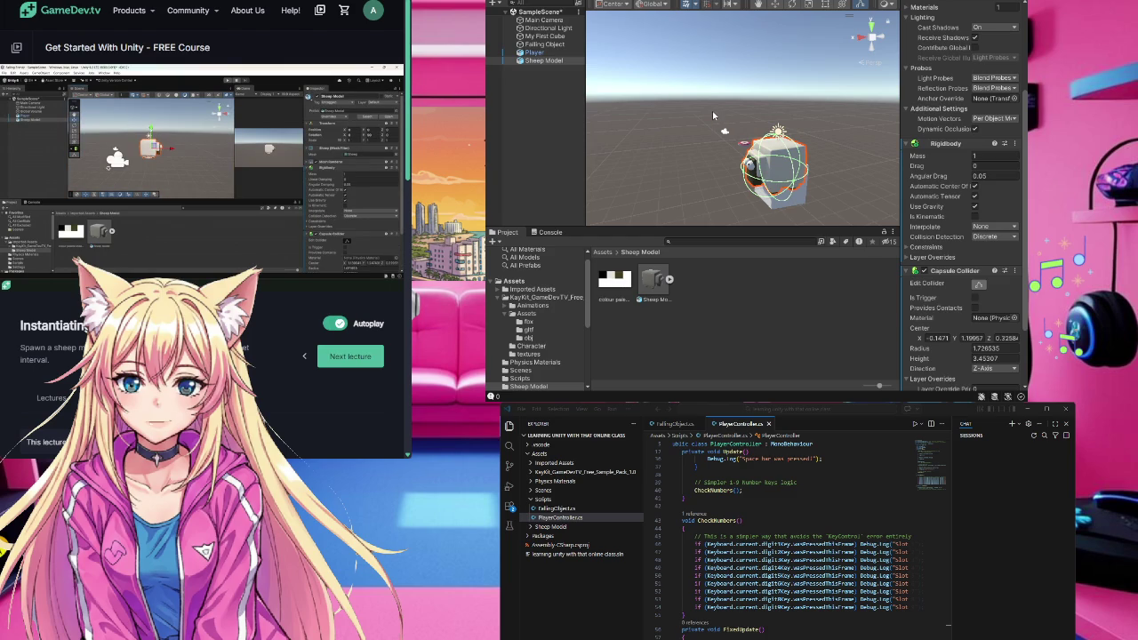
- Raise the Sheep Model to Y 6.22 and delete the Falling Object
left_click(773, 166)
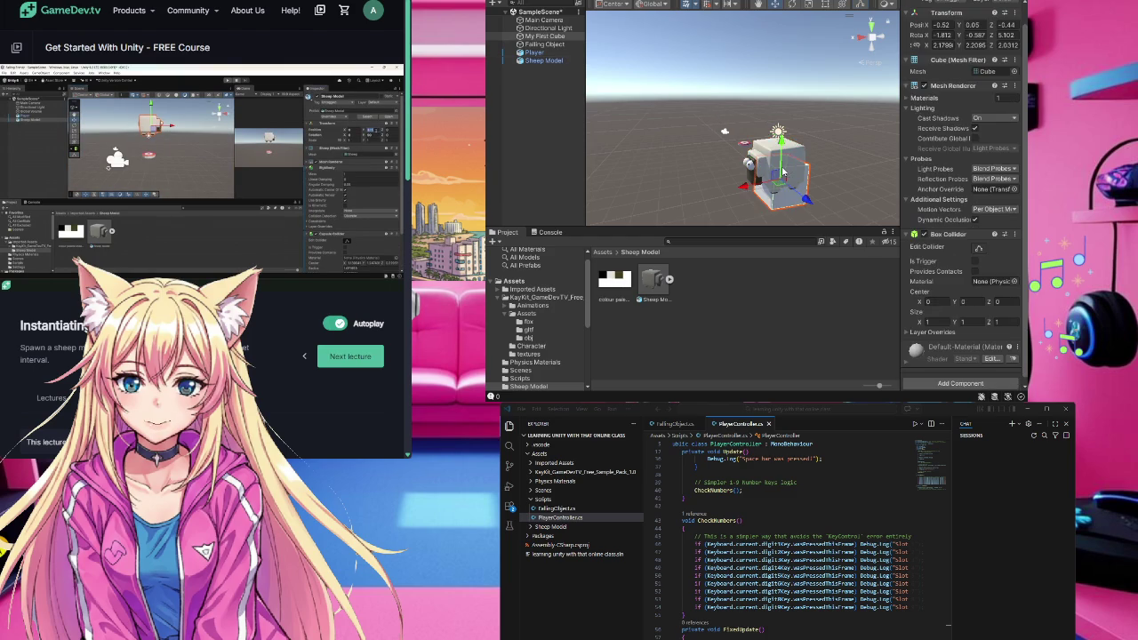
mouse_move(782, 133)
left_mouse_down()
mouse_move(783, 9)
mouse_move(772, 147)
mouse_move(777, 7)
mouse_move(780, 16)
left_mouse_up()
left_click(772, 160)
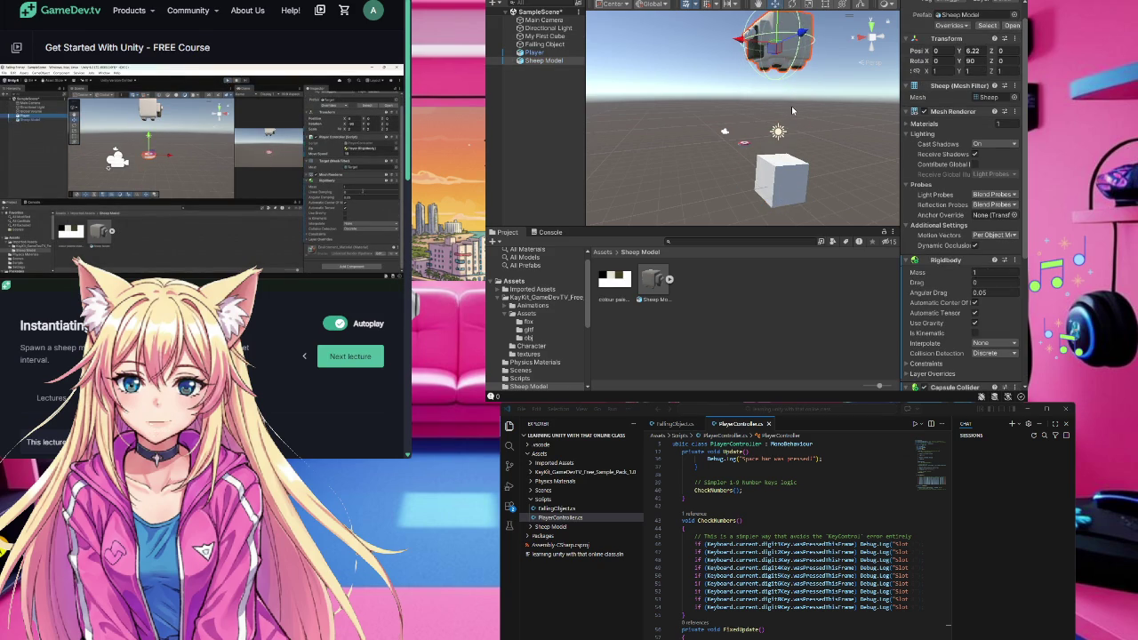
scroll(780, 27, "down", 3)
left_click(778, 27)
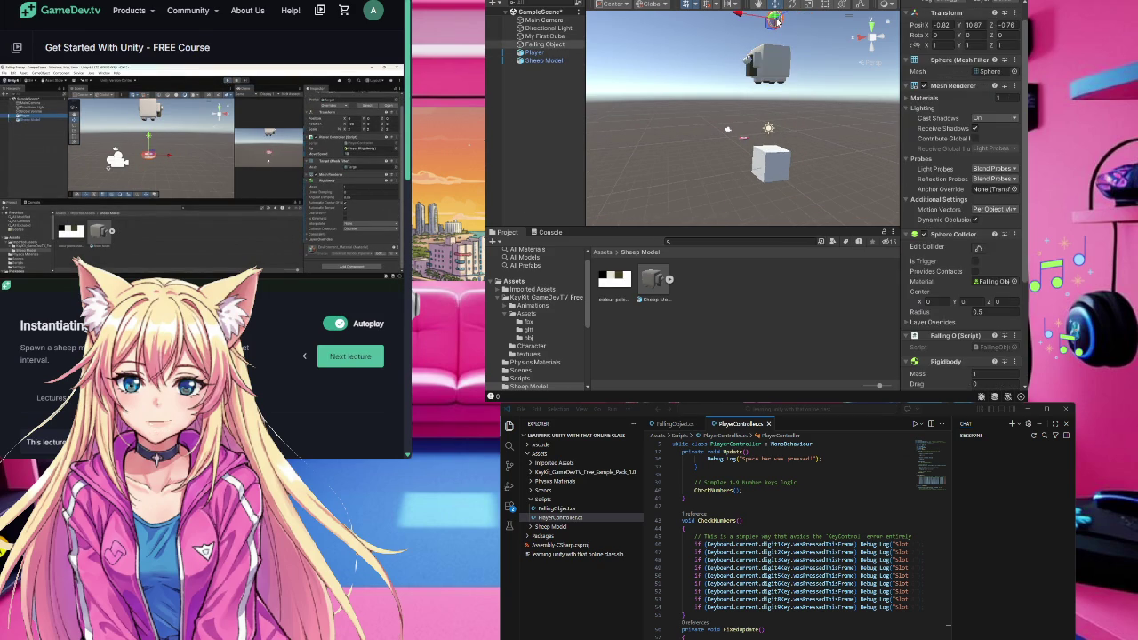
key("Delete")
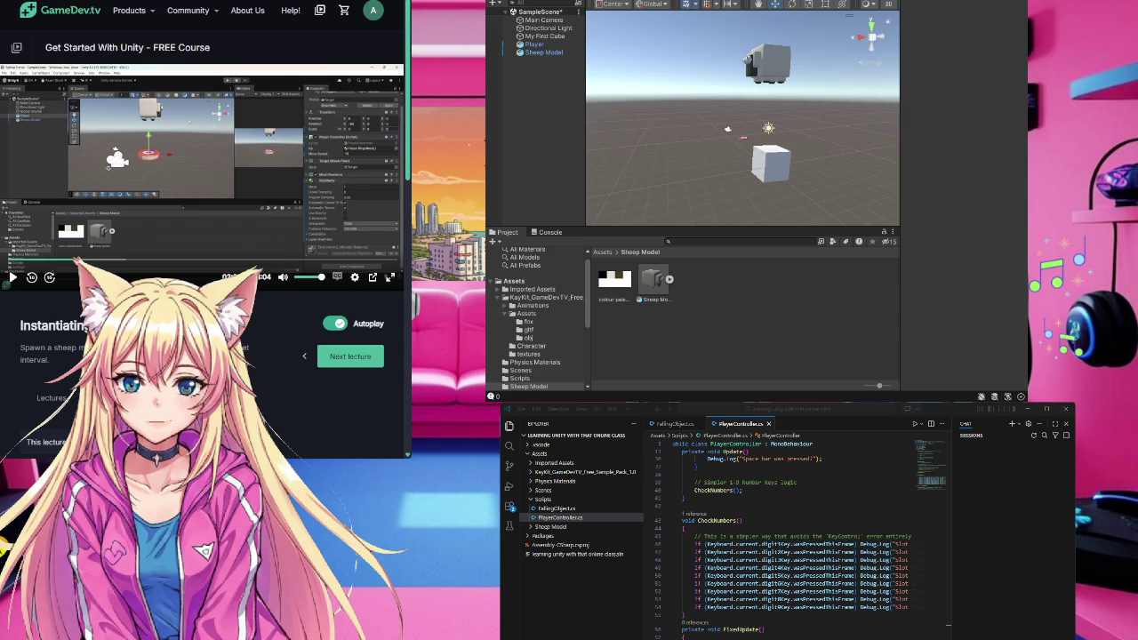
- Set the Player's Transform Position Y and Z to 0
left_click(740, 135)
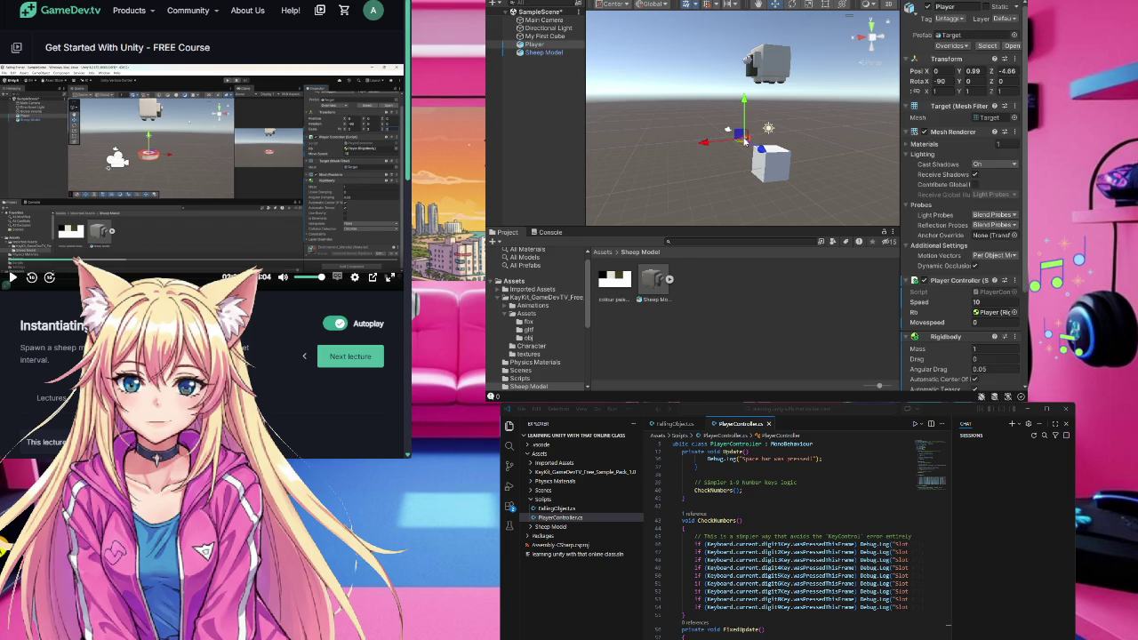
left_click(978, 71)
type("0")
left_click(1003, 71)
type("0")
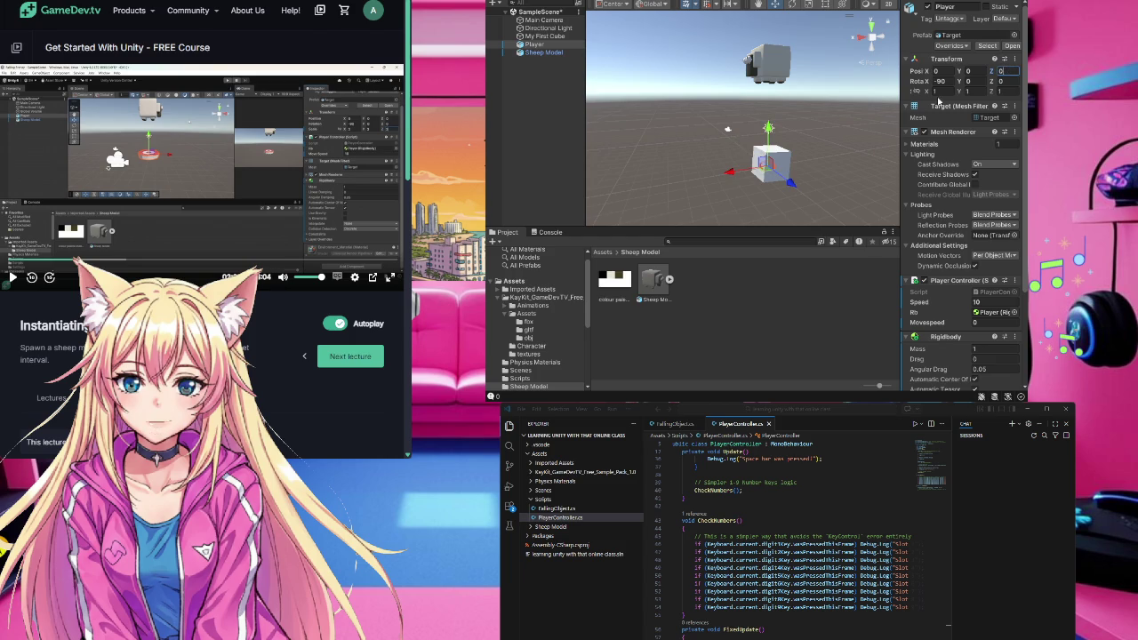
- Delete My First Cube from the scene
left_click(781, 167)
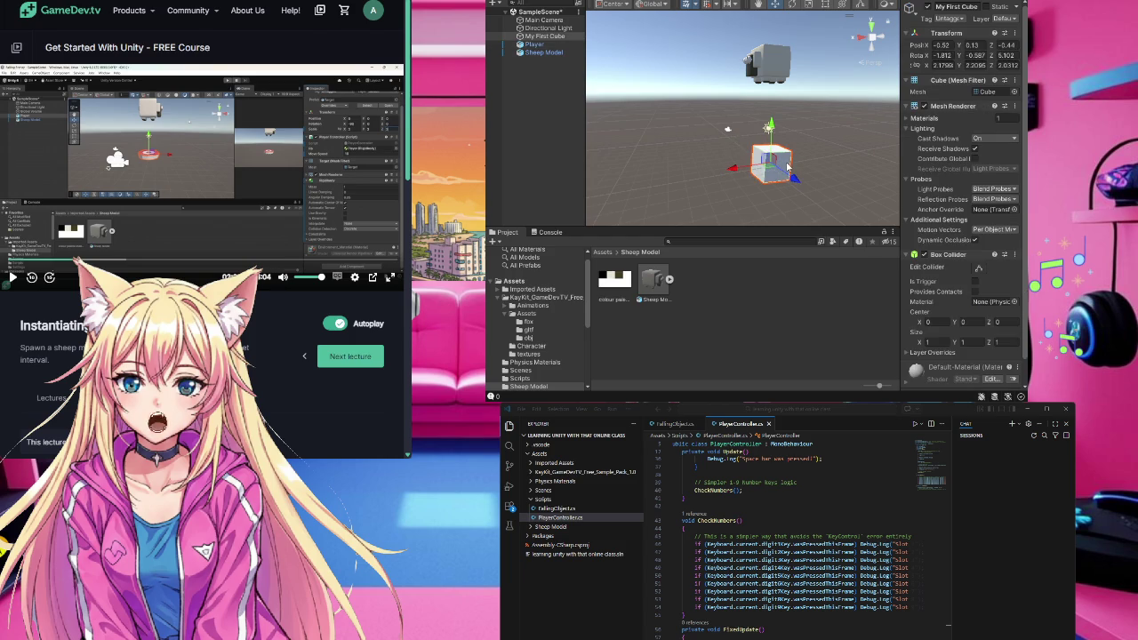
left_click(786, 167)
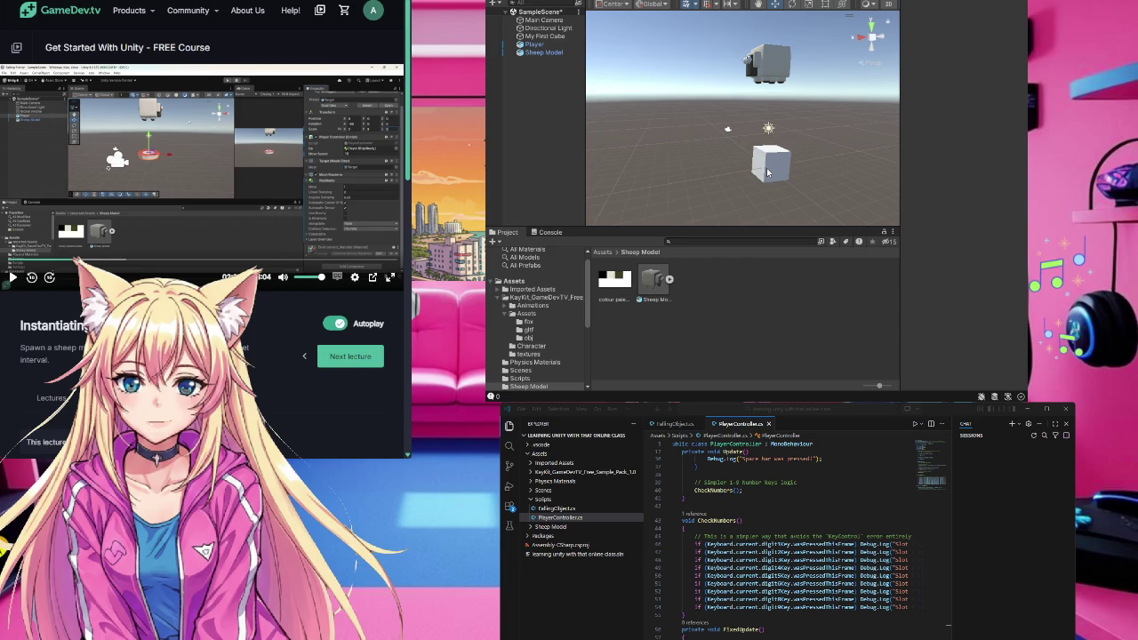
left_click(776, 160)
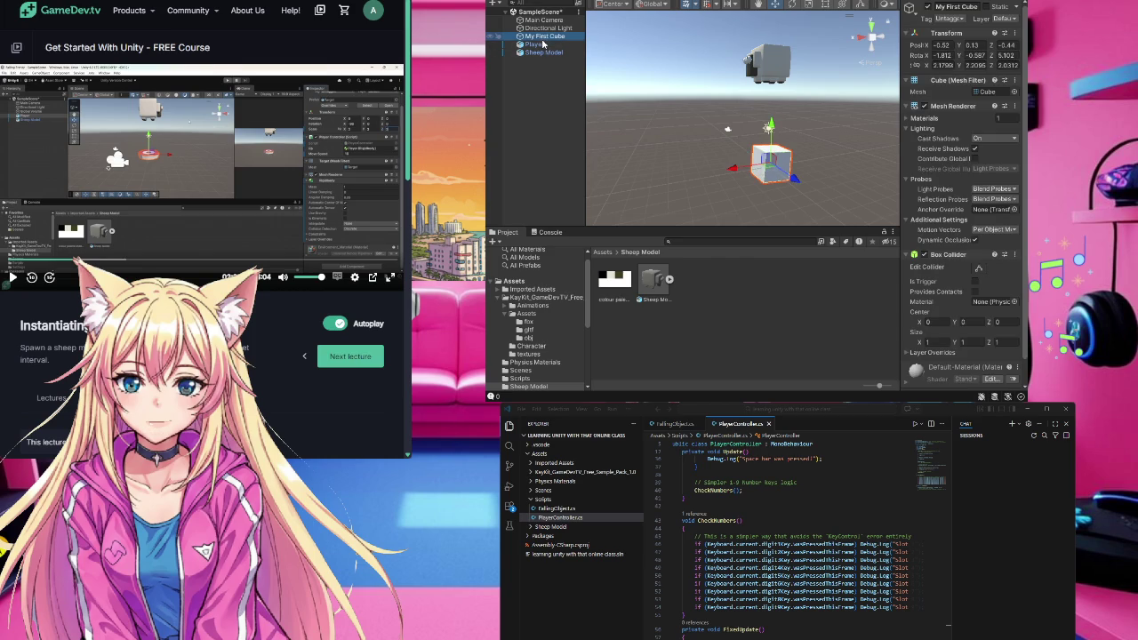
key("Delete")
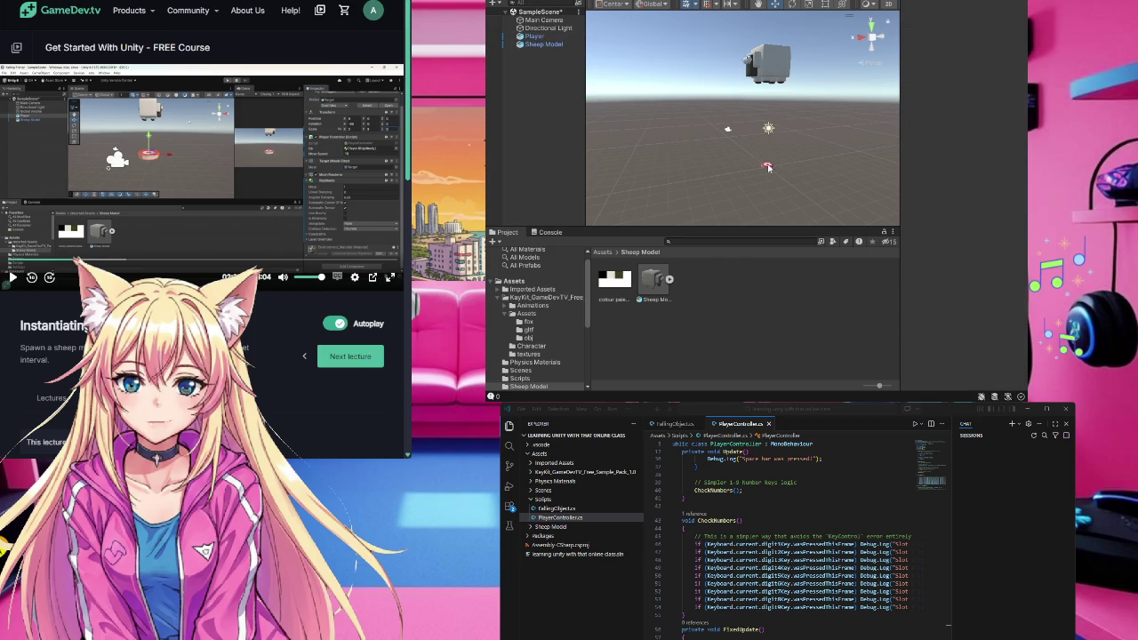
- Start scaling the Player target up uniformly with the scale handle
left_click(769, 167)
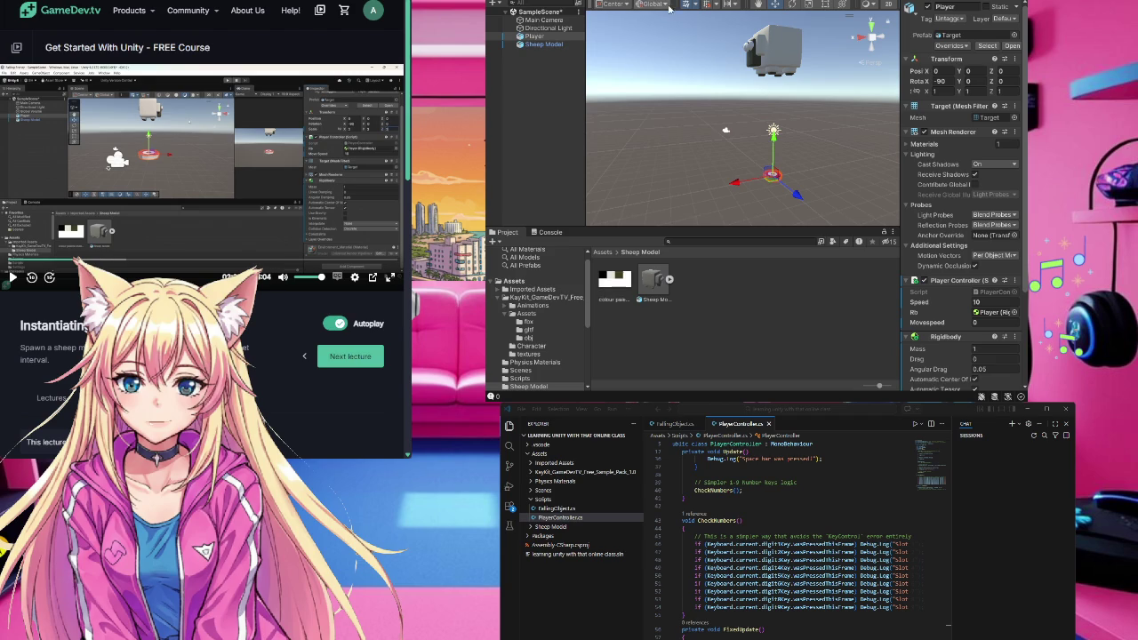
key("x")
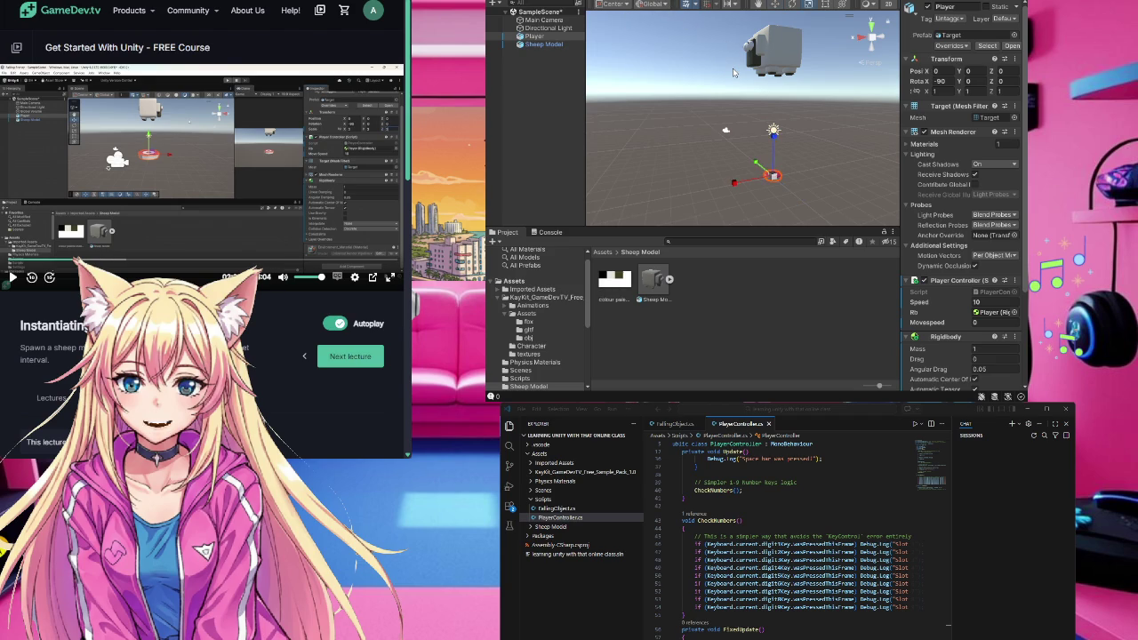
mouse_move(773, 175)
left_mouse_down()
mouse_move(875, 90)
mouse_move(864, 98)
left_mouse_up()
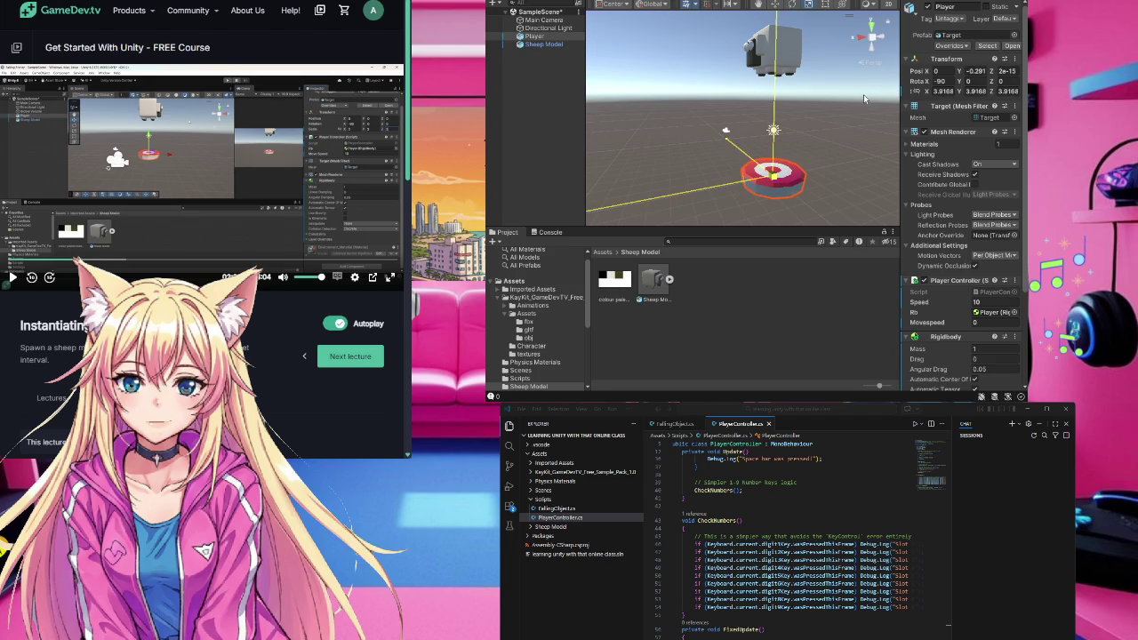
- Settle the Player target's uniform scale at about 4.07 on every axis
left_click_drag(864, 98, 870, 94)
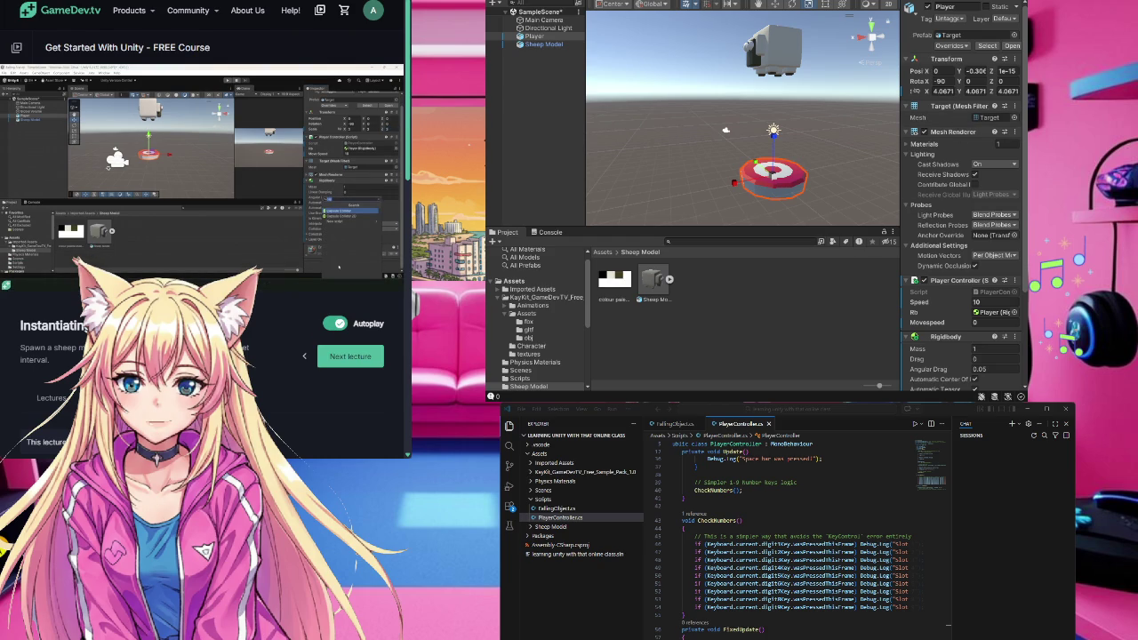
scroll(965, 195, "down", 5)
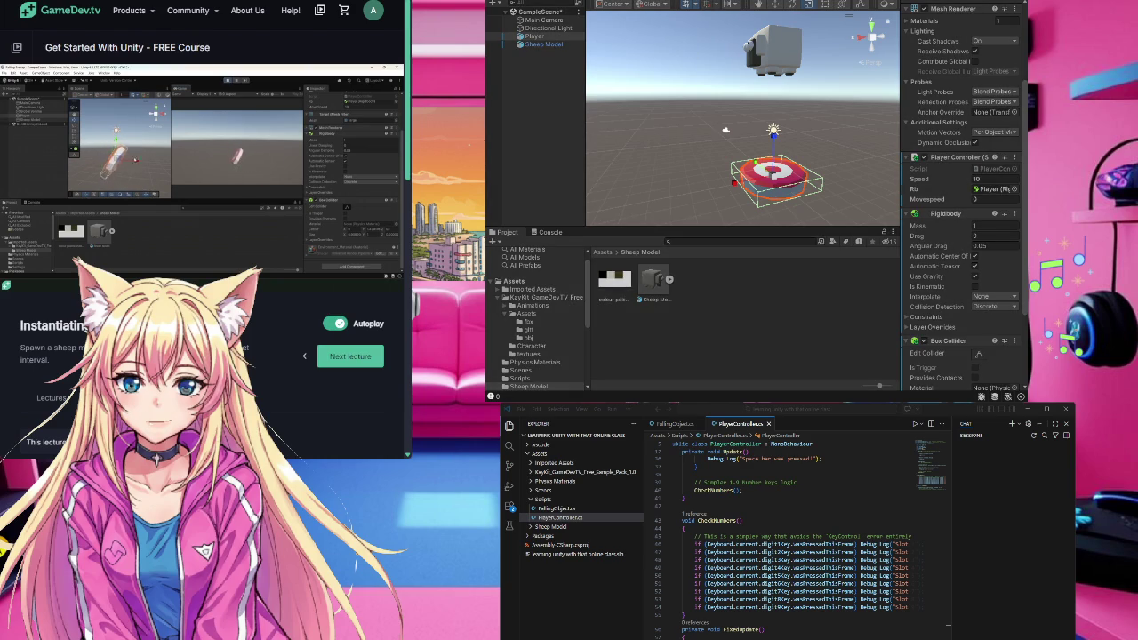
- Play-test the scene moving the Player with A, then untick the Rigidbody's Use Gravity
key("ctrl+p")
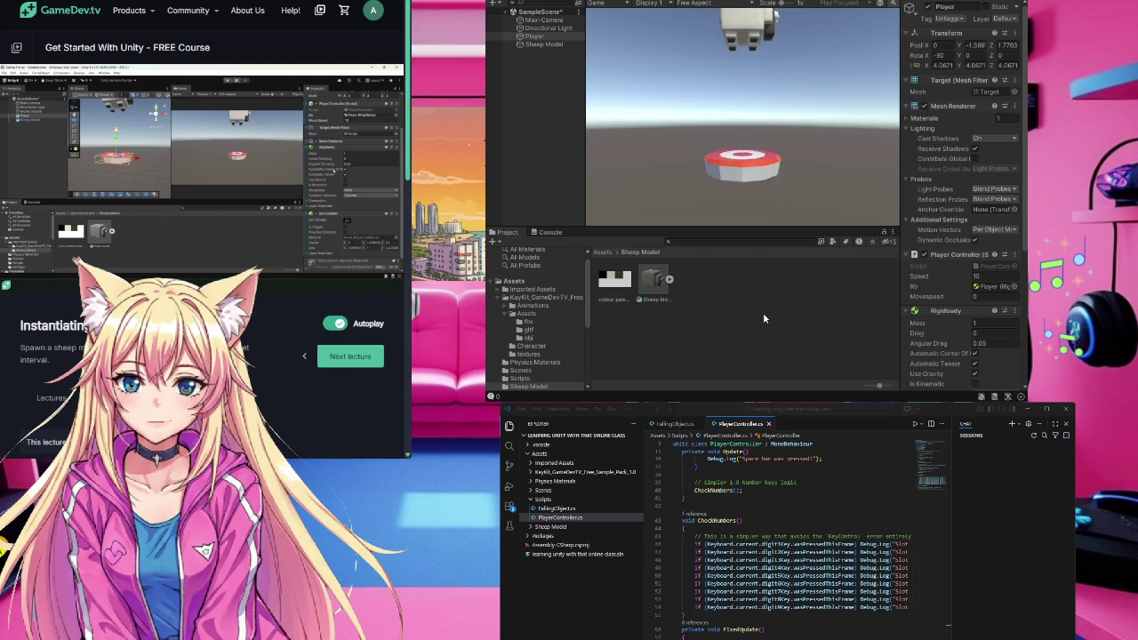
key("a")
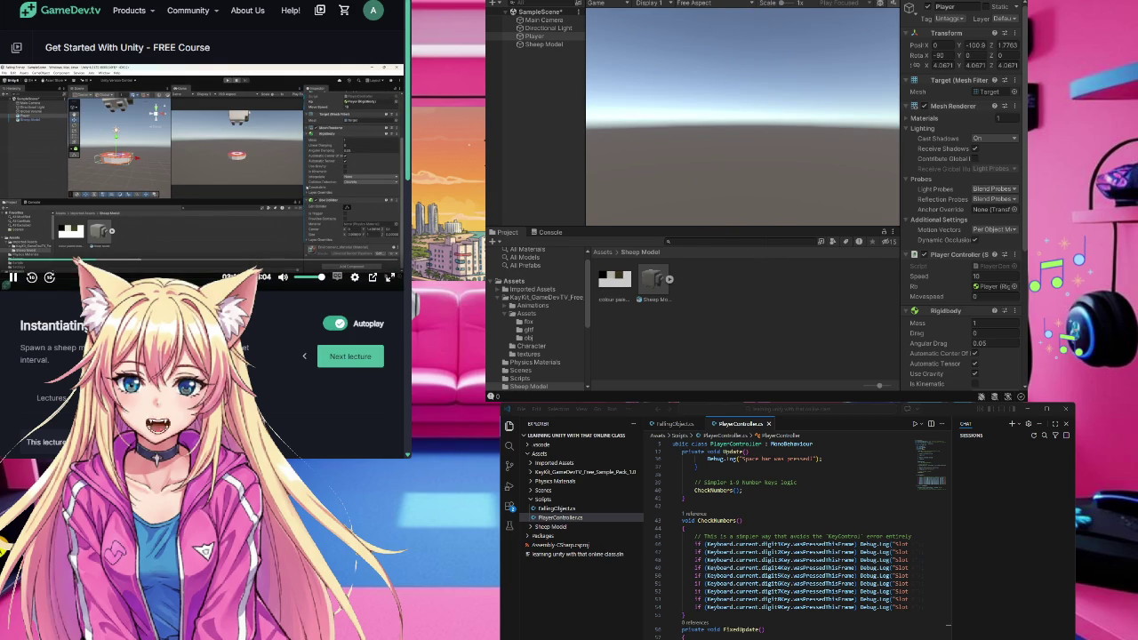
scroll(965, 196, "down", 2)
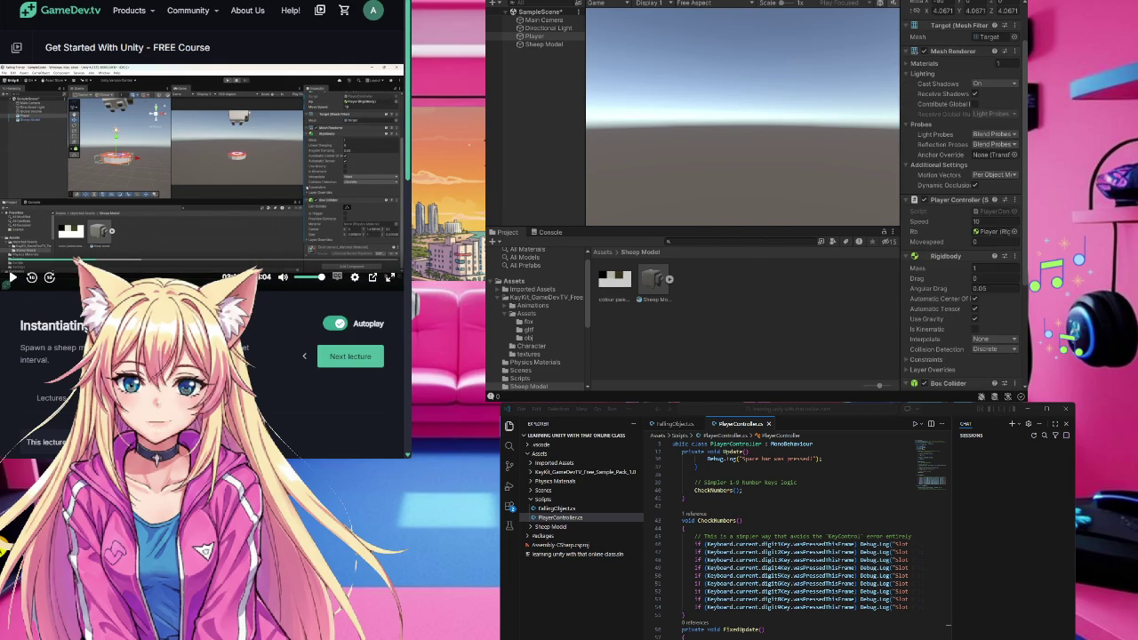
left_click(975, 318)
- Exit Play mode and reselect the red Player target in the Scene view
key("ctrl+p")
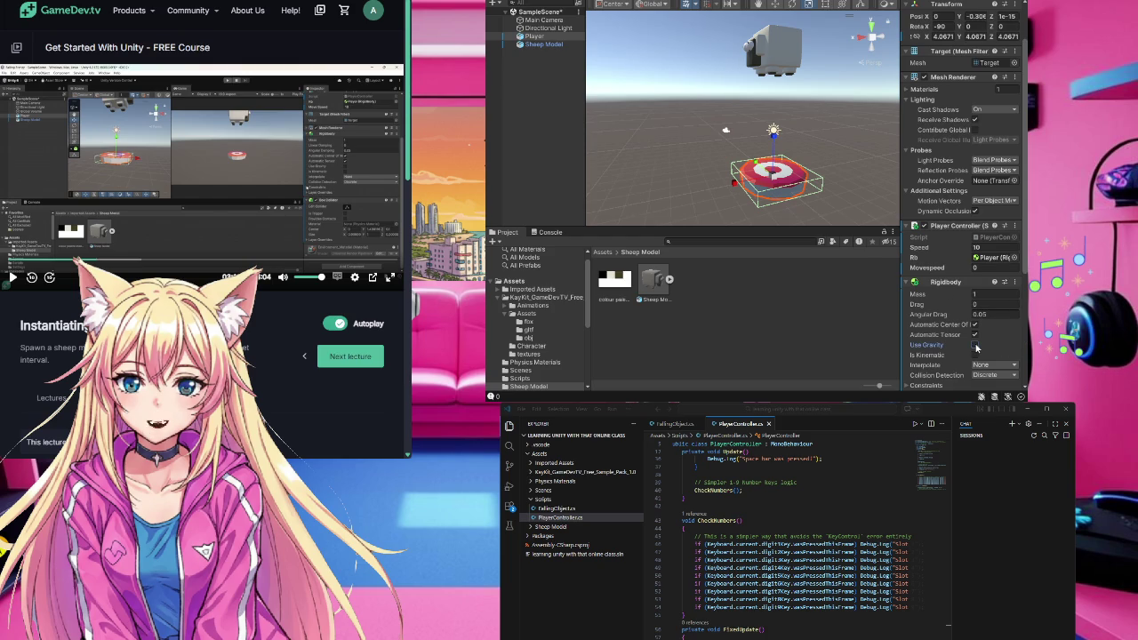
left_click(784, 314)
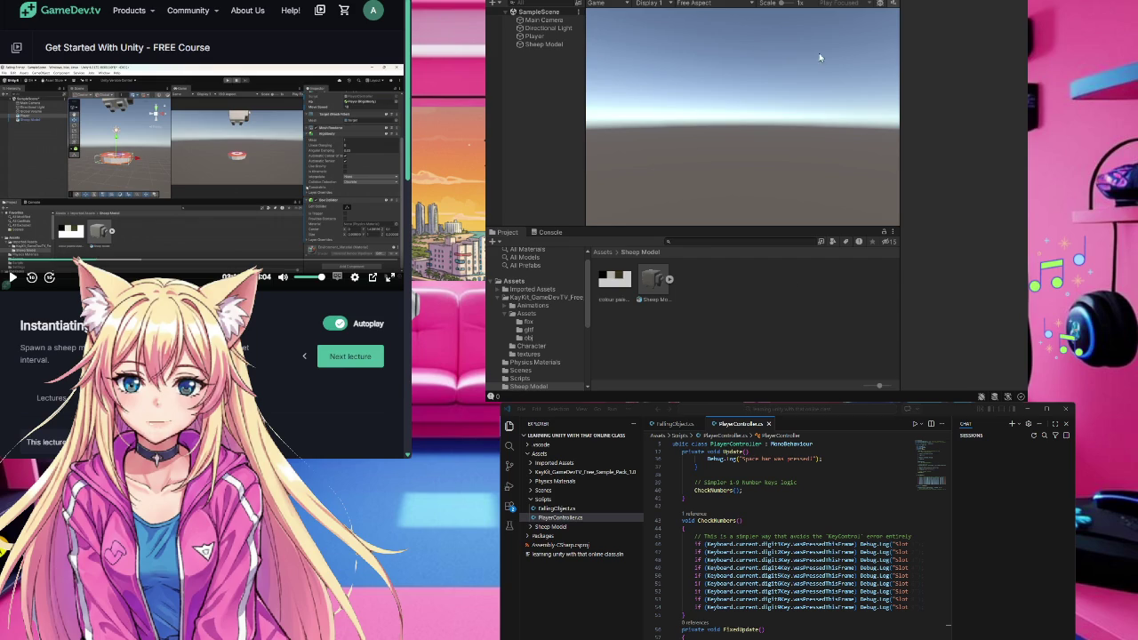
key("ctrl+p")
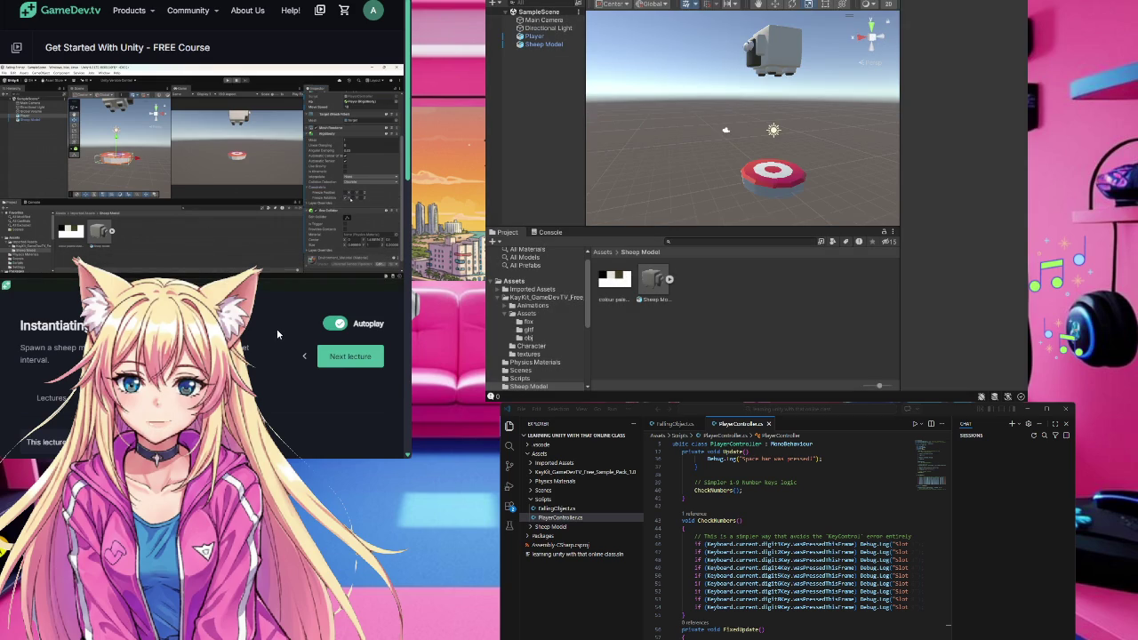
mouse_move(216, 223)
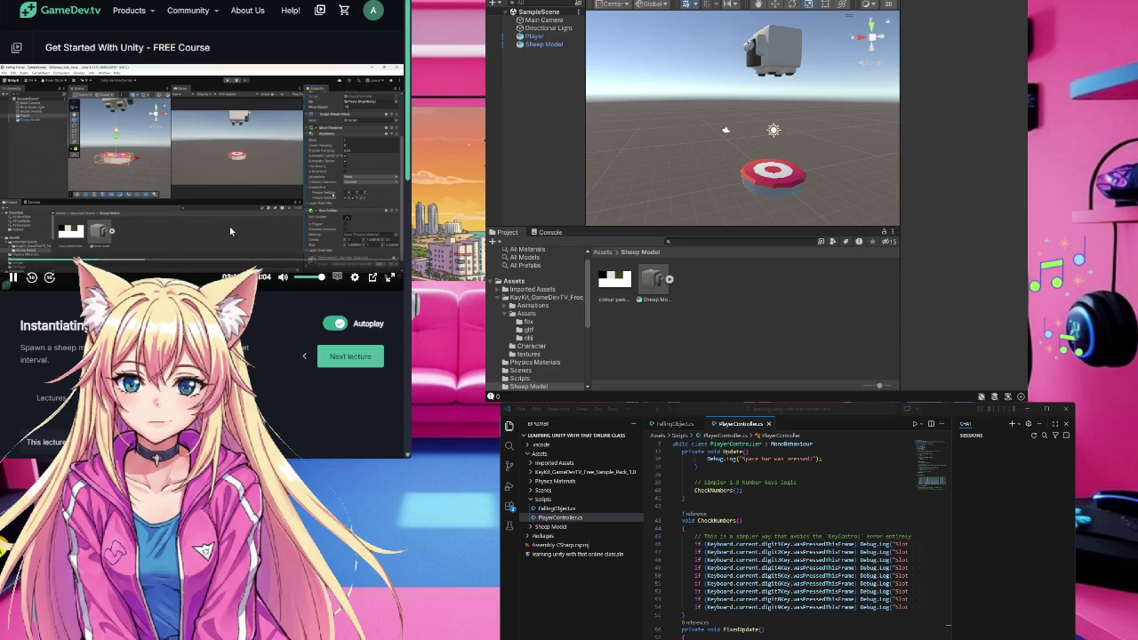
left_click(793, 182)
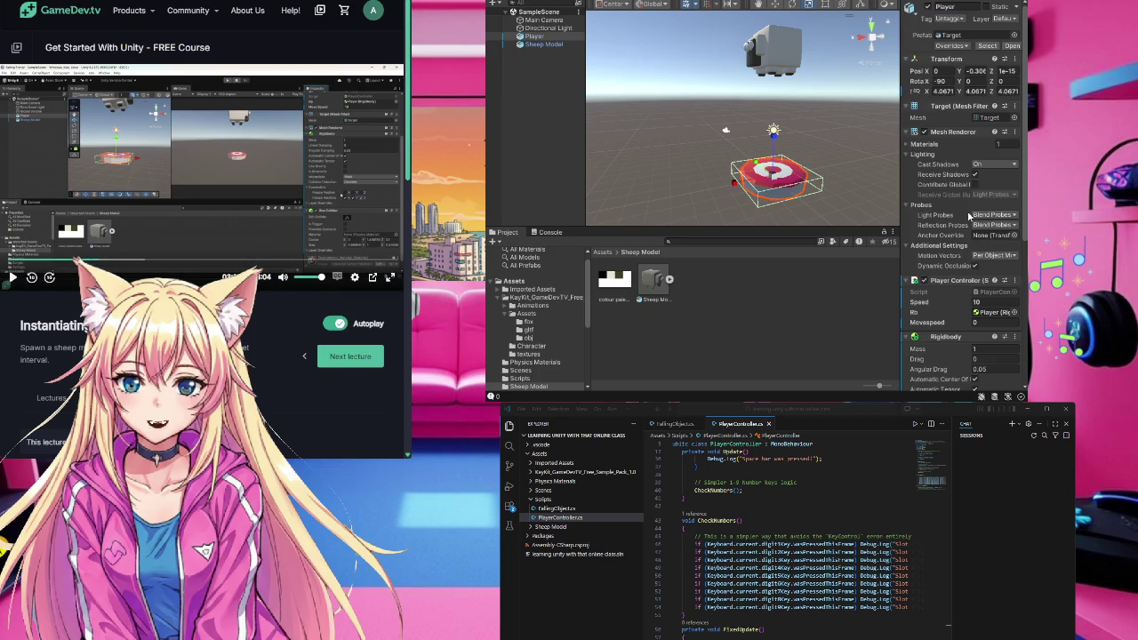
- Tick Freeze Rotation Y and Z in the Player Rigidbody's Constraints, then deselect the Player
scroll(965, 321, "down", 3)
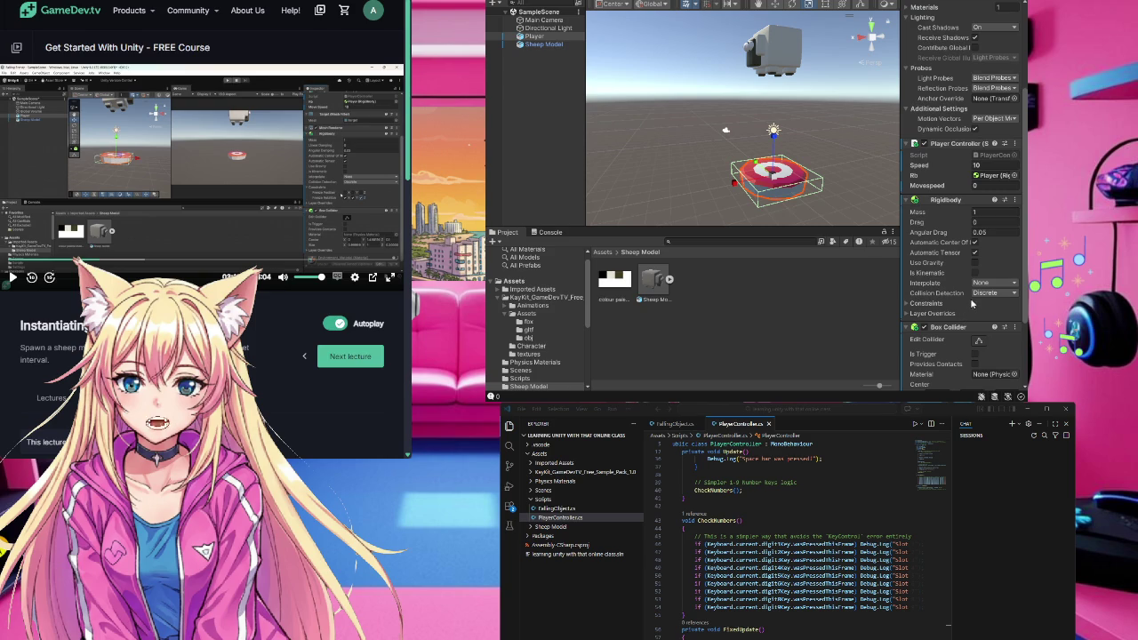
left_click(924, 305)
scroll(969, 307, "down", 1)
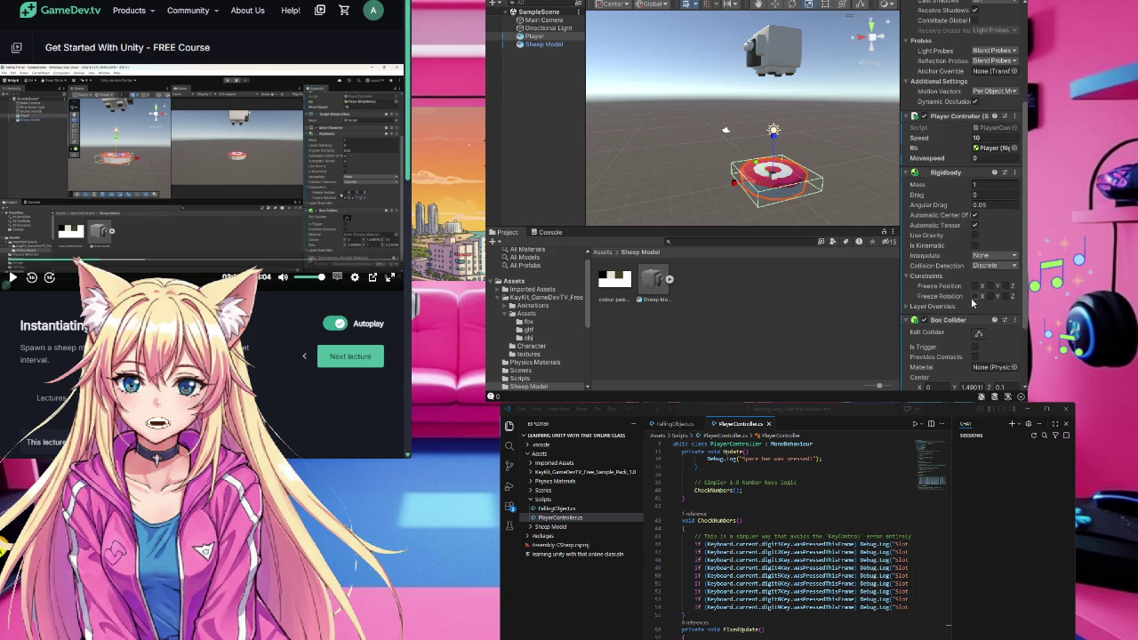
left_click(992, 297)
left_click(1005, 297)
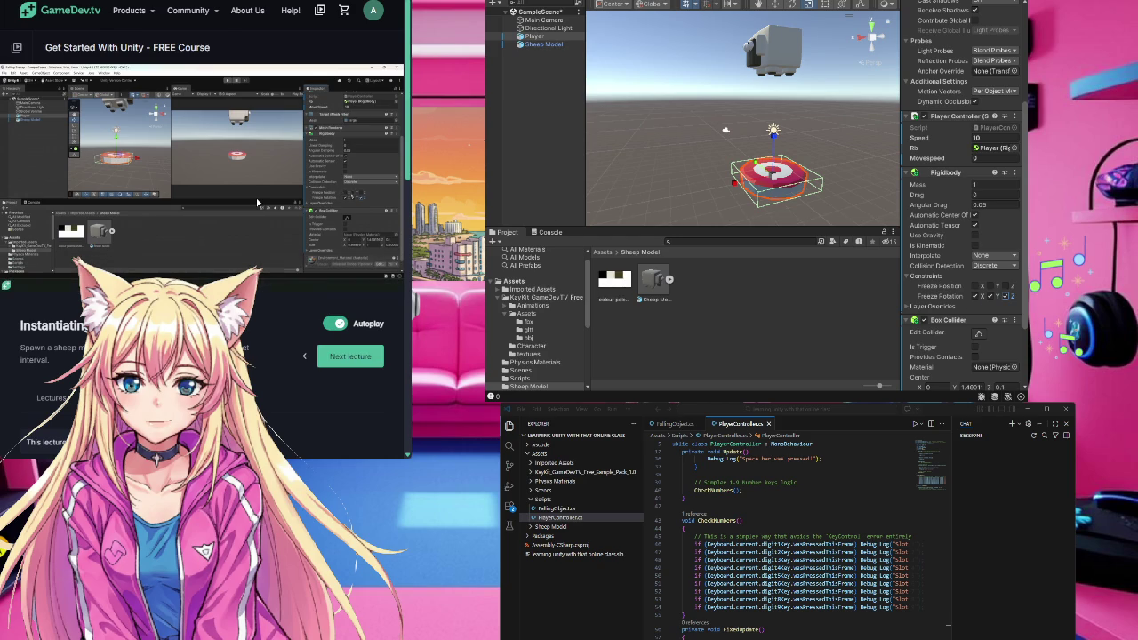
mouse_move(261, 201)
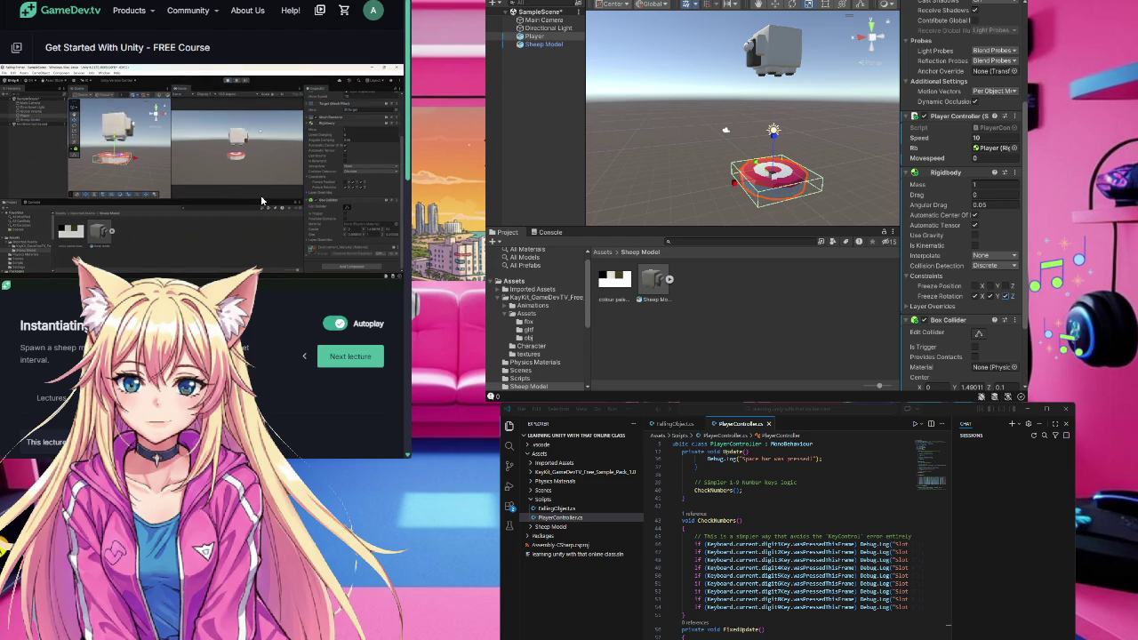
left_click(259, 198)
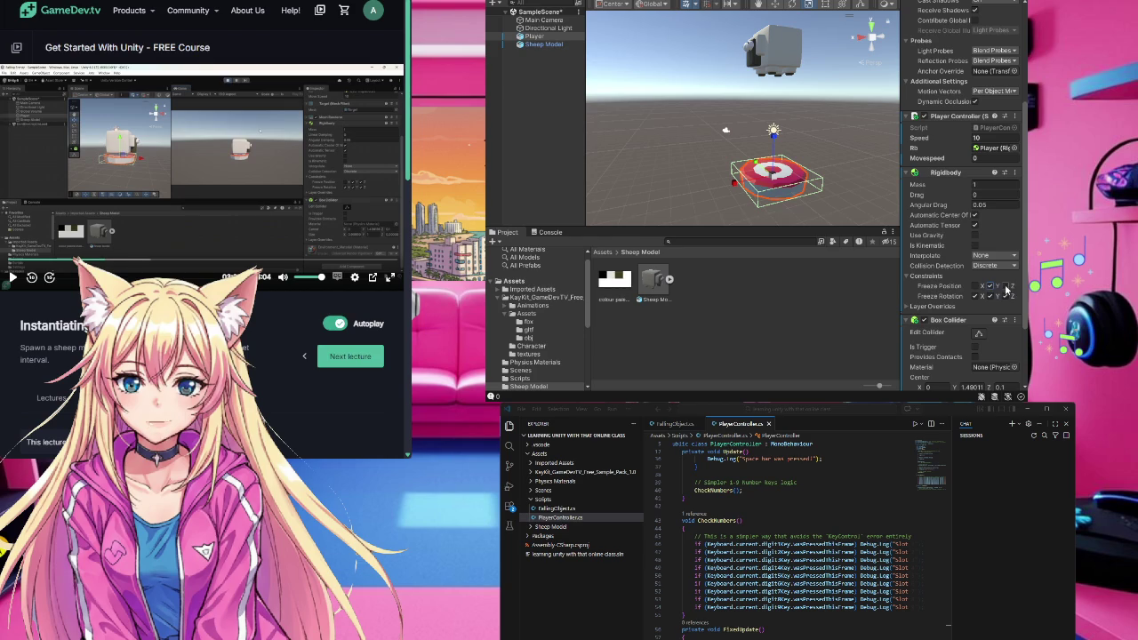
left_click(722, 185)
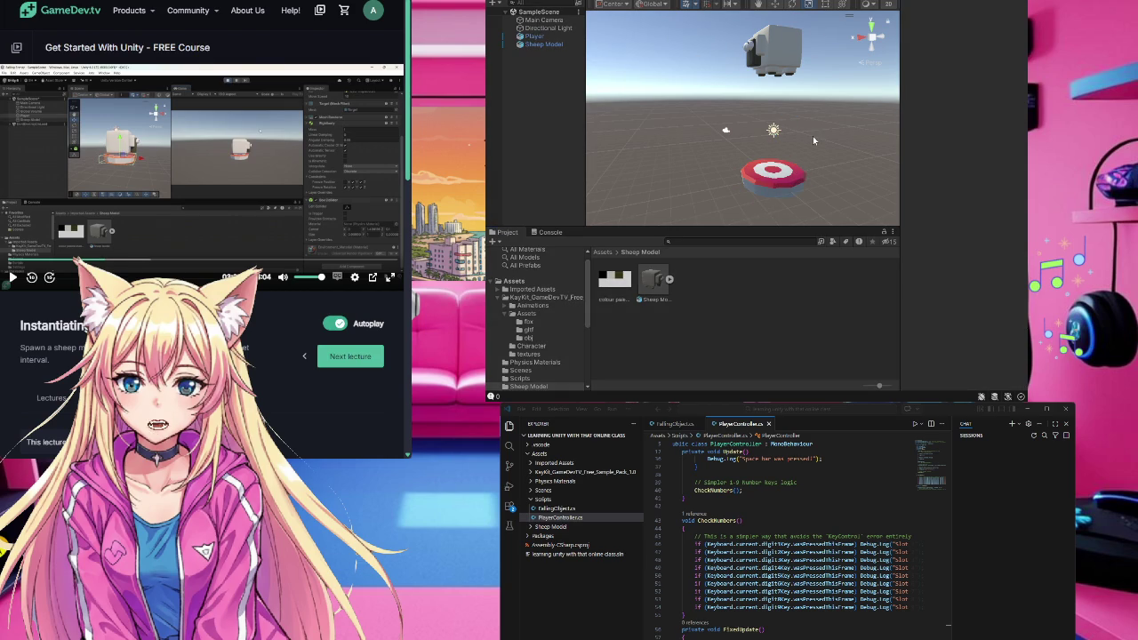
key("Left")
key("Left")
key("Right")
key("Right")
key("Left")
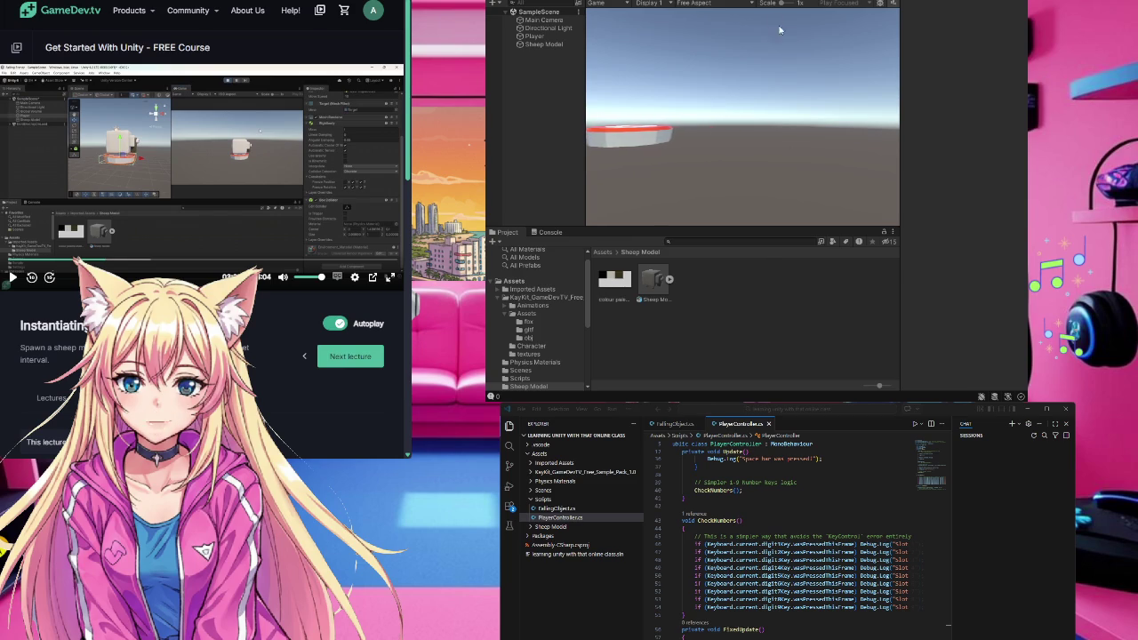
key("Left")
key("Right")
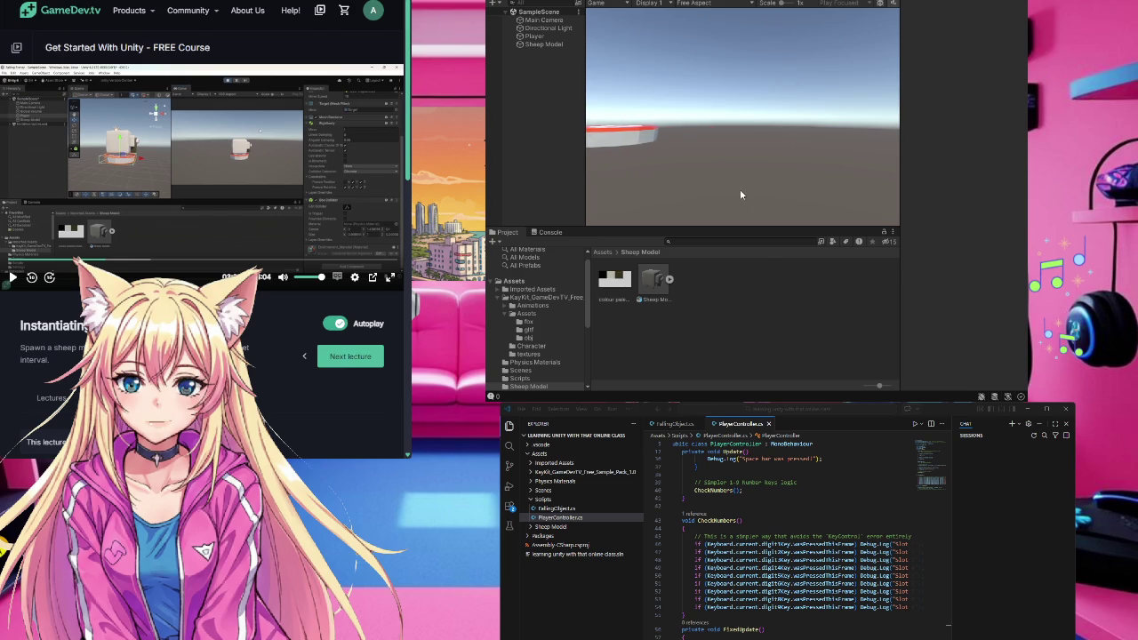
key("Right")
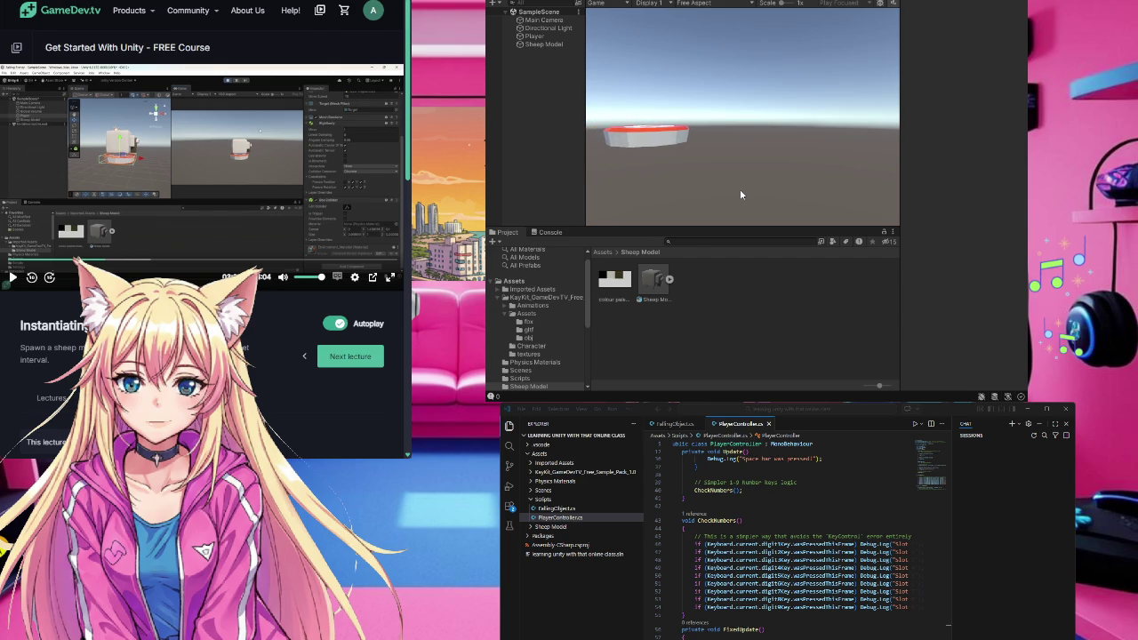
key("Right")
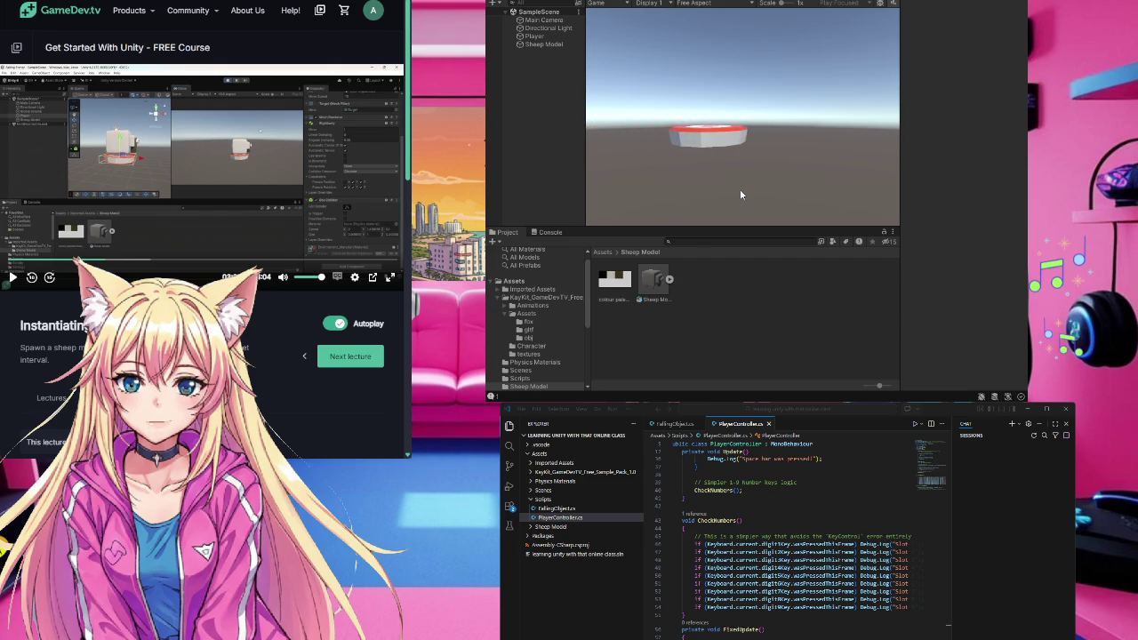
key("Right")
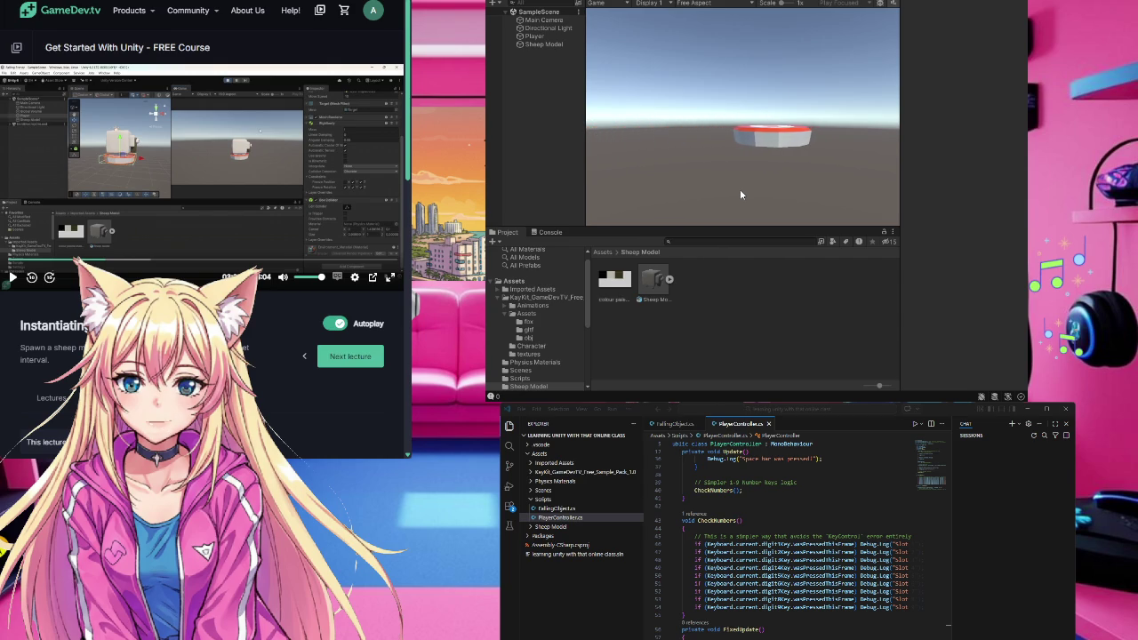
key("Left")
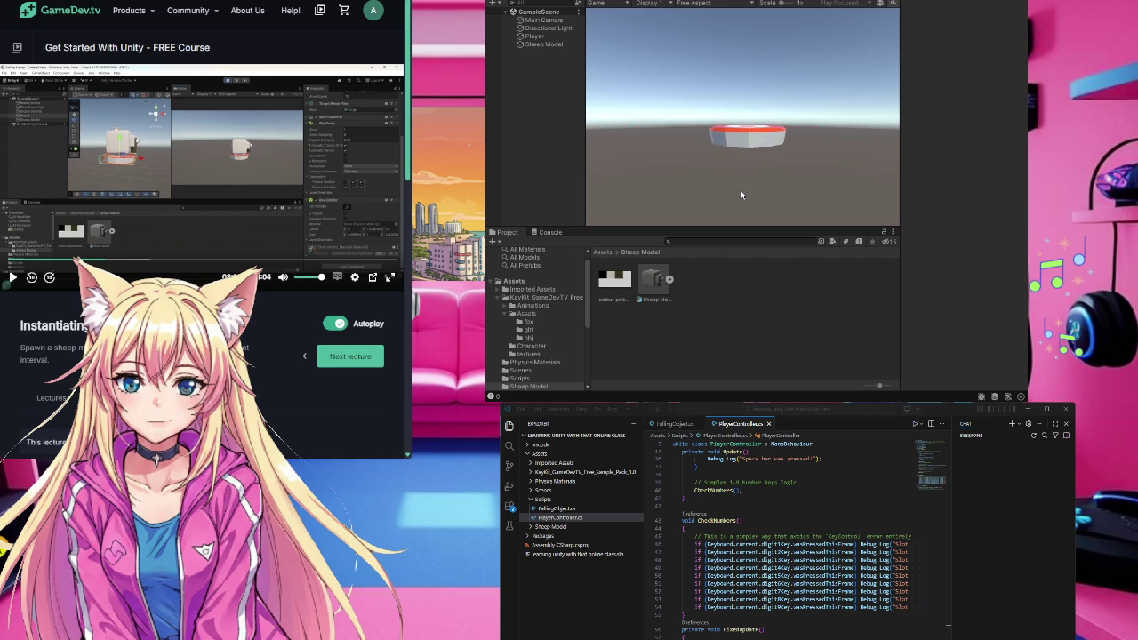
key("Left")
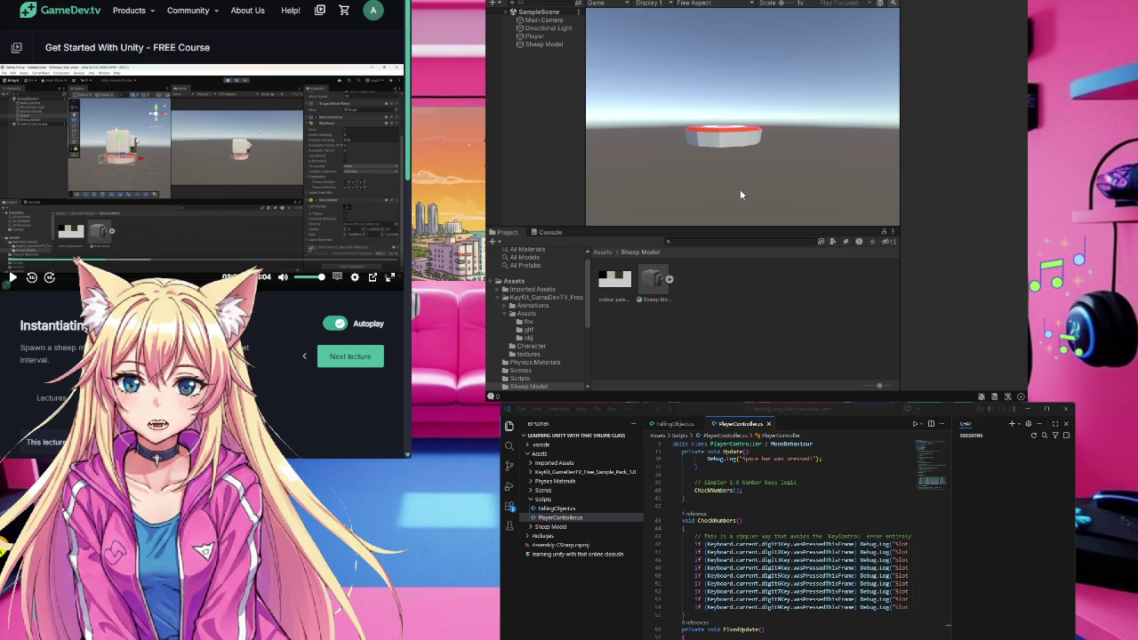
key("Left")
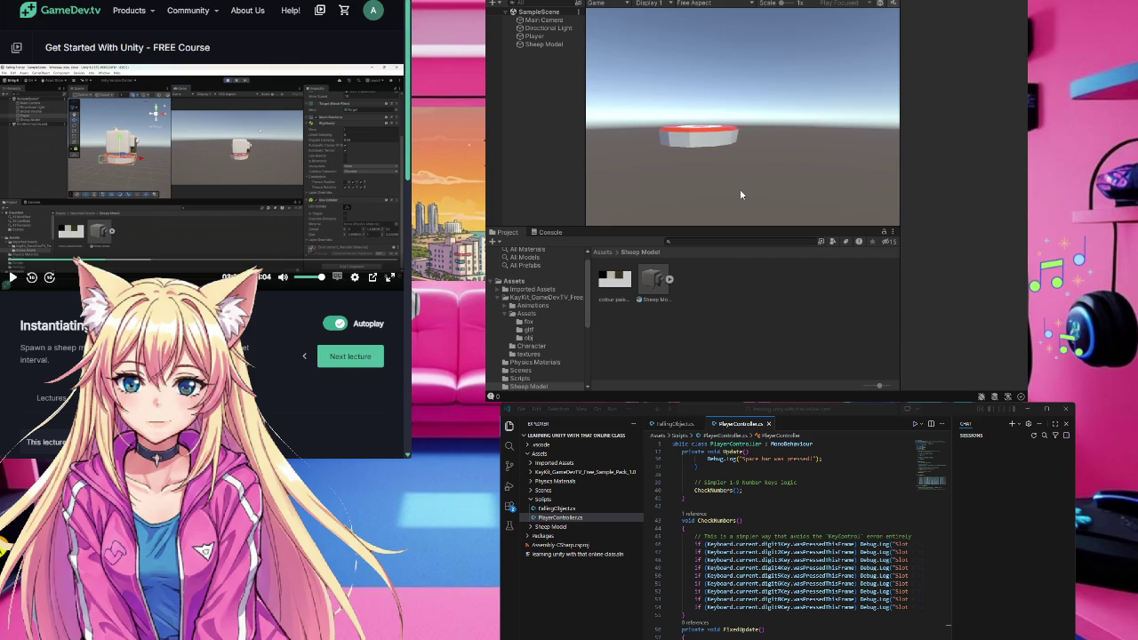
key("Left")
key("ctrl+p")
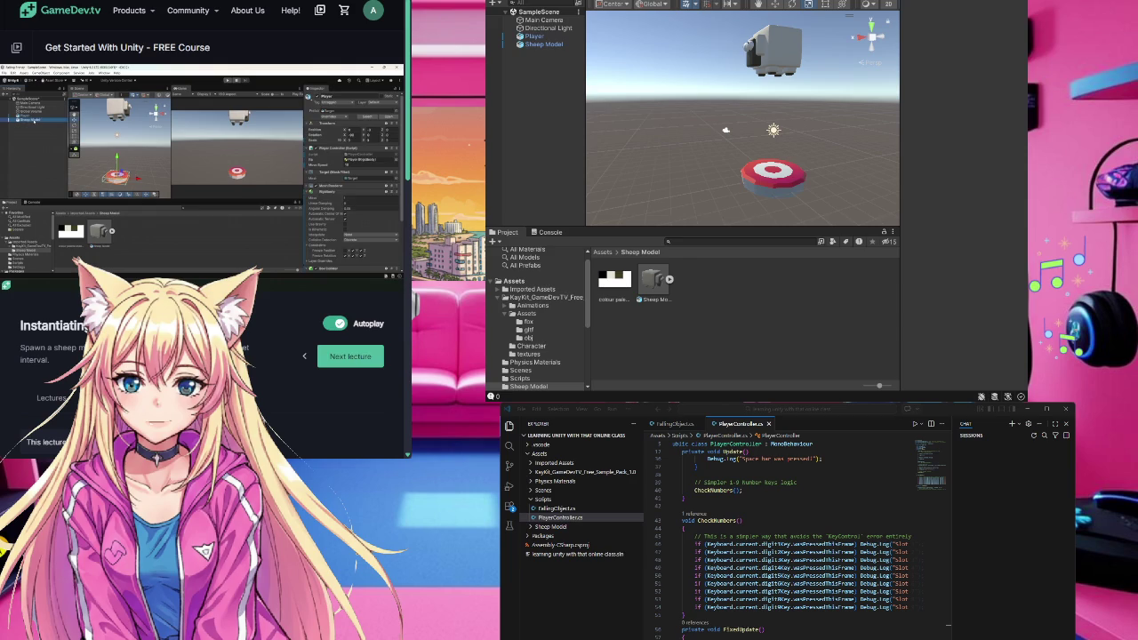
- Select the Sheep Model and create a new C# script in Assets > Scripts
left_click(773, 177)
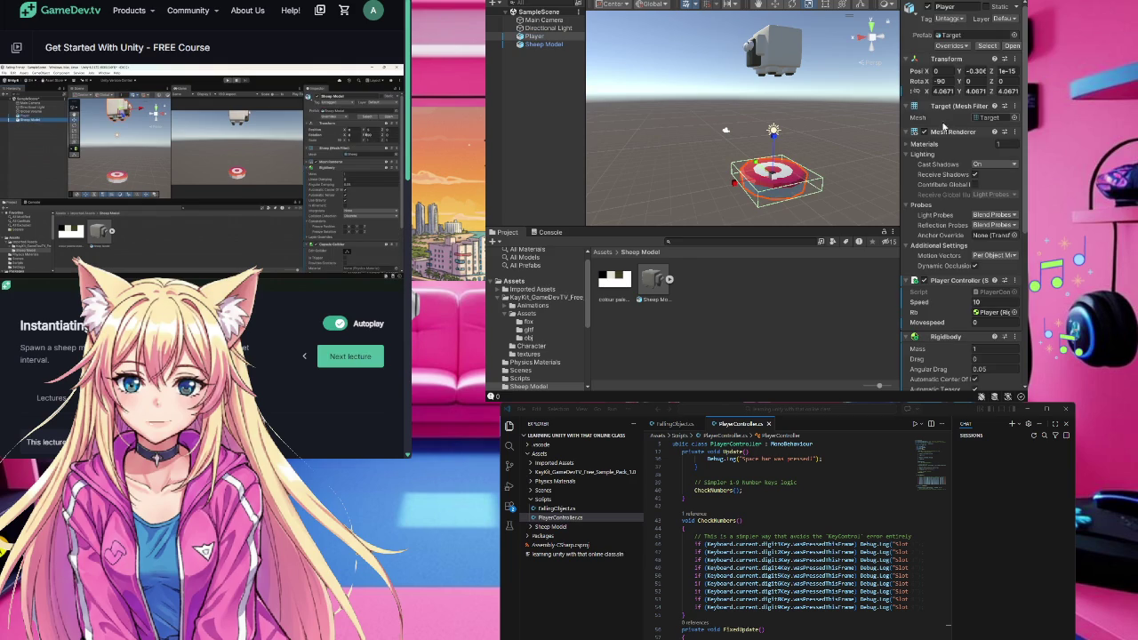
left_click_drag(754, 121, 765, 122)
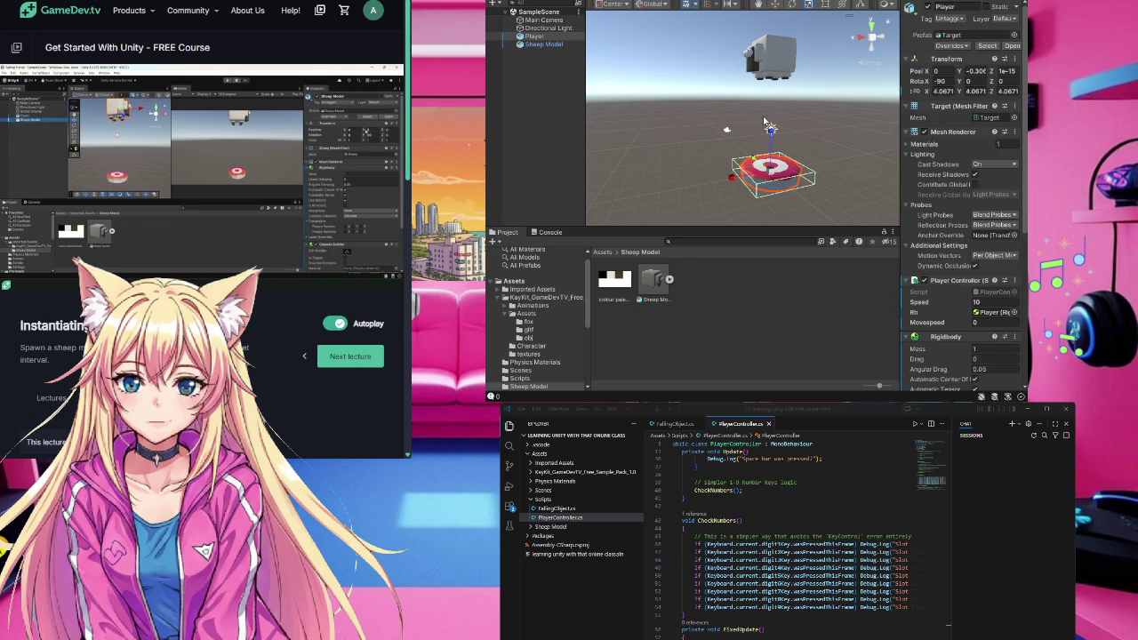
left_click(778, 63)
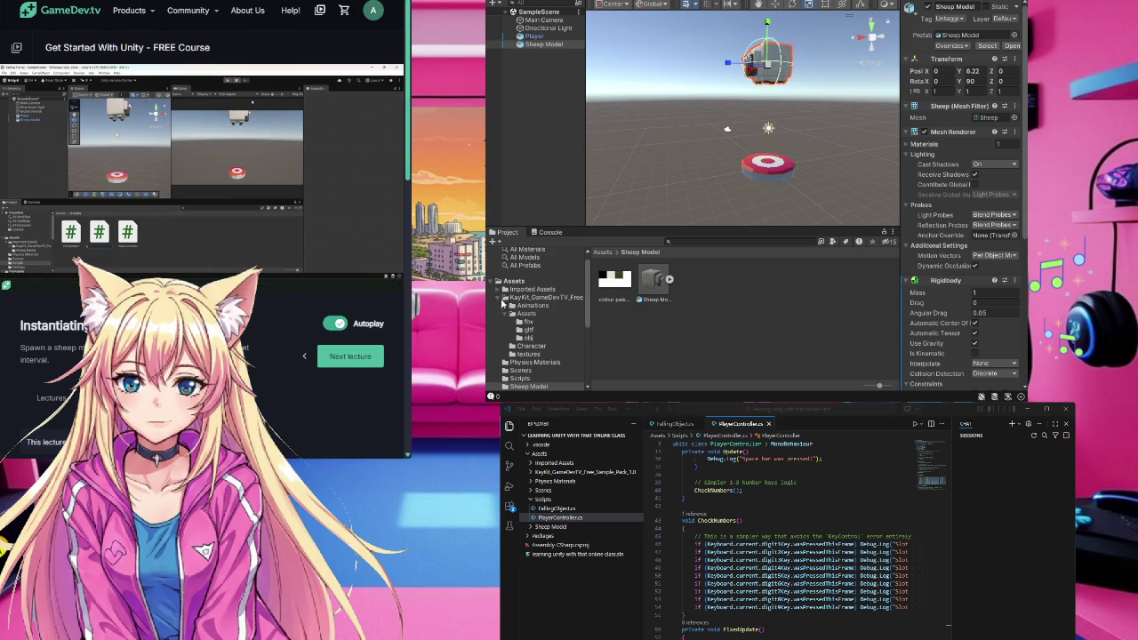
left_click(514, 282)
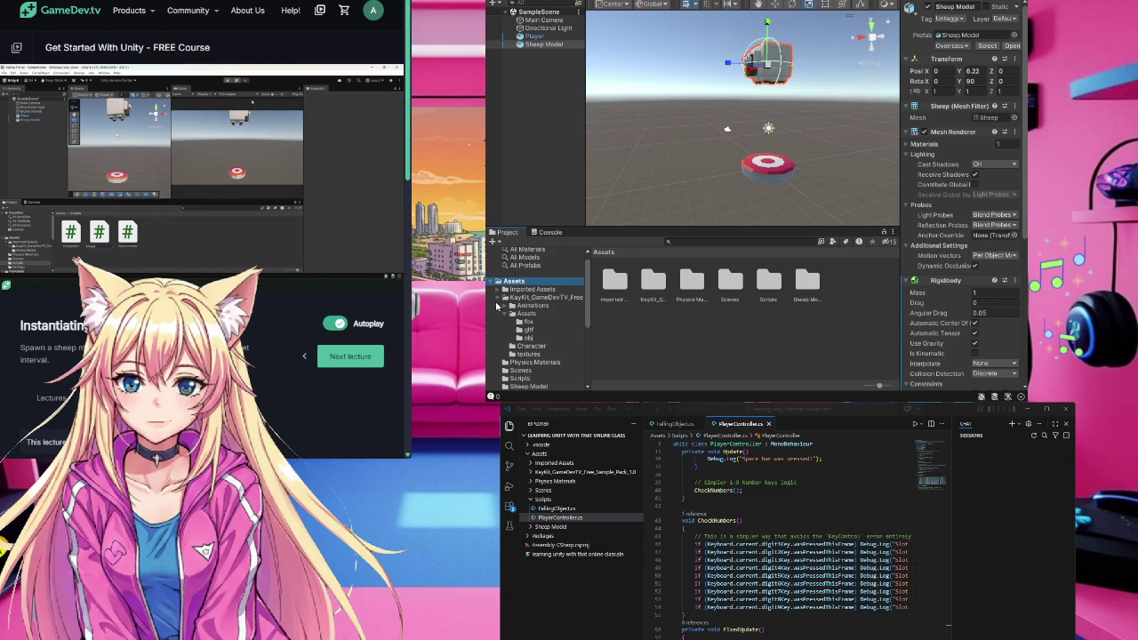
double_click(768, 283)
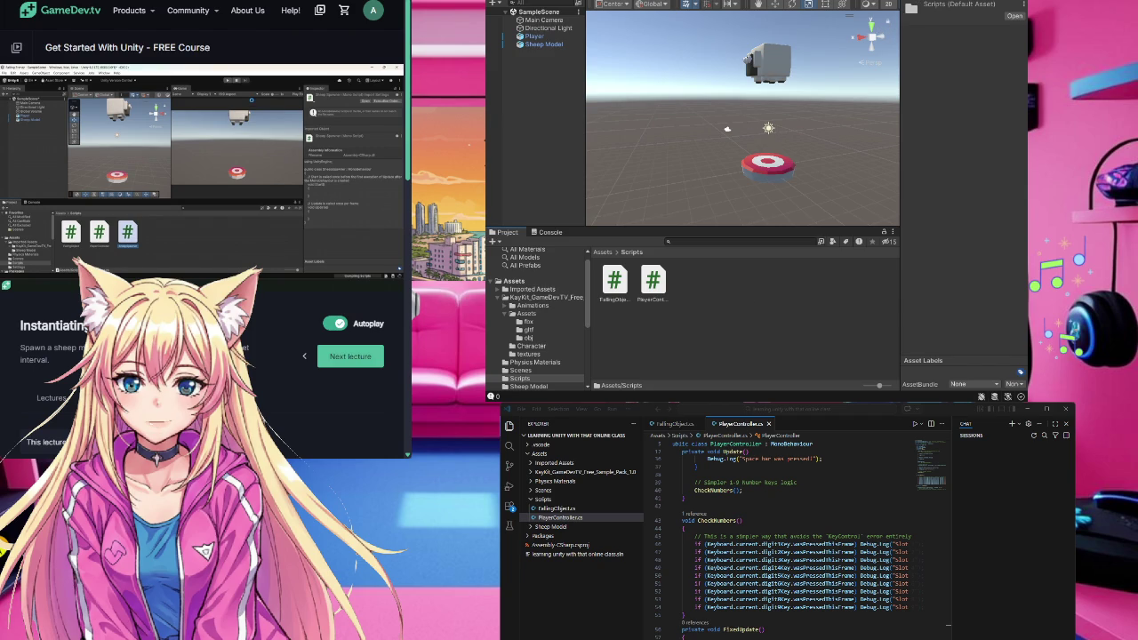
key("Return")
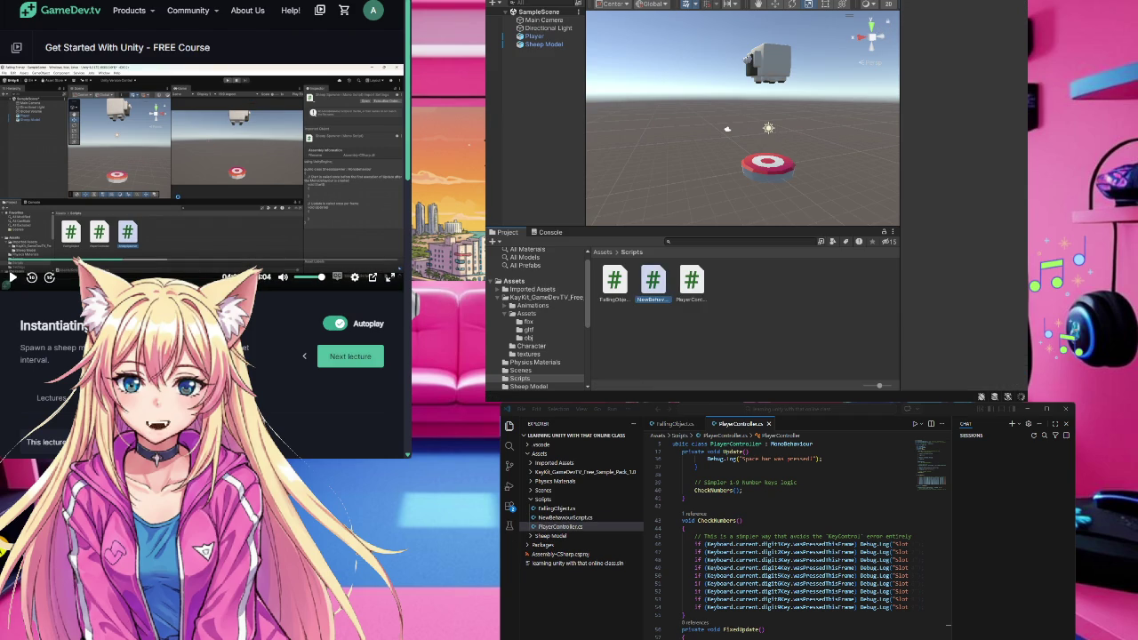
- Rename the new script SheepSpawner and open it in Visual Studio Code
left_click(650, 300)
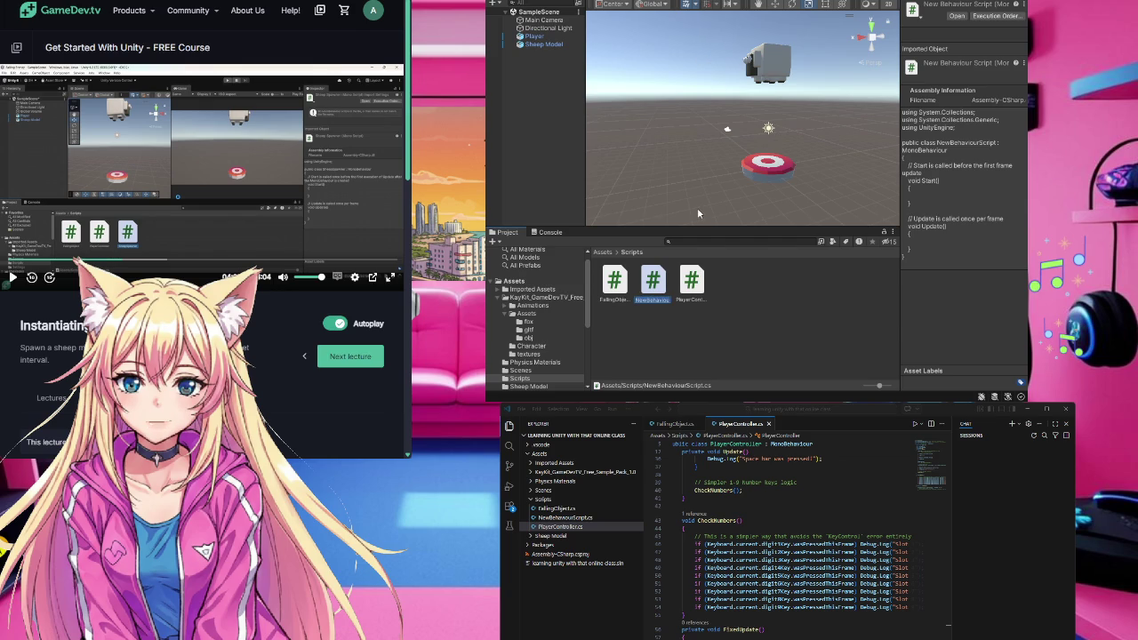
type("SheepSp")
type("awner")
key("Return")
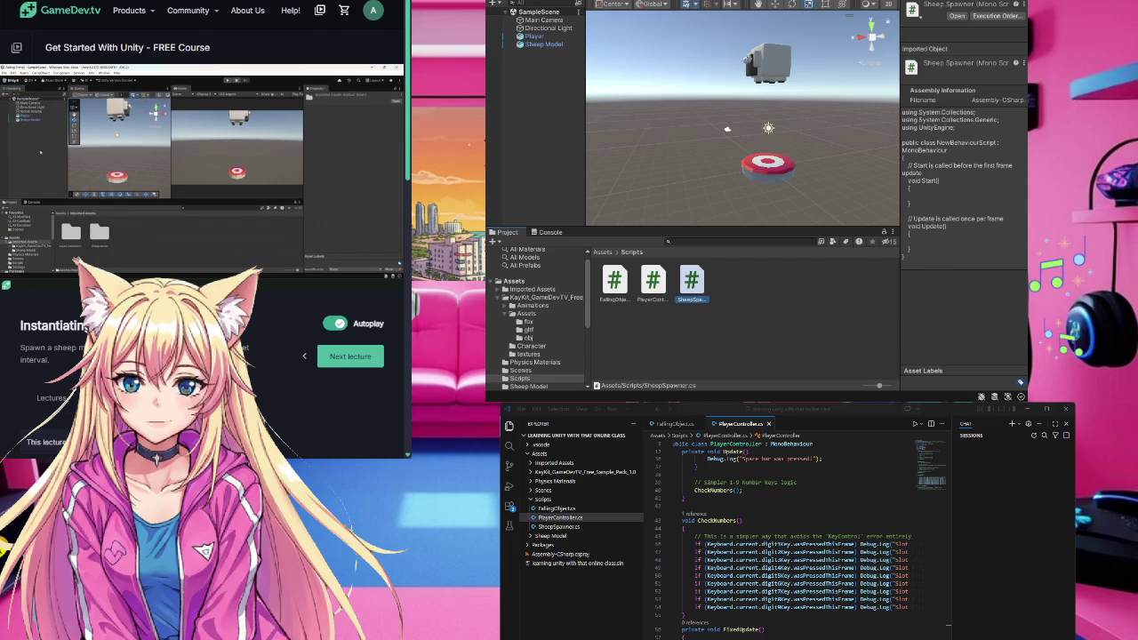
double_click(693, 283)
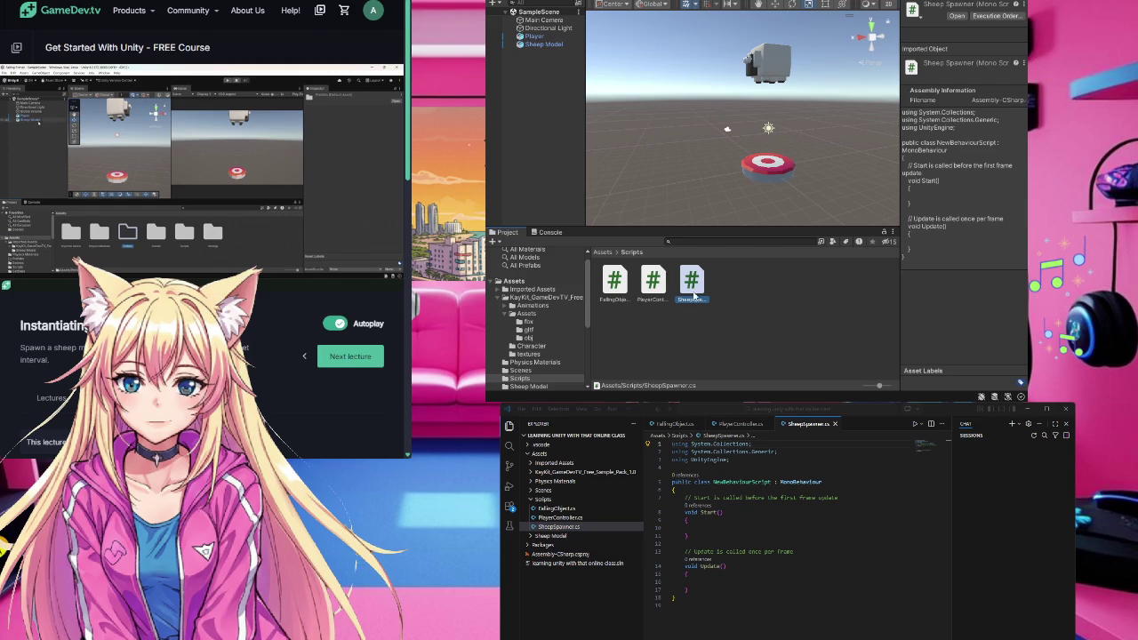
left_click(532, 281)
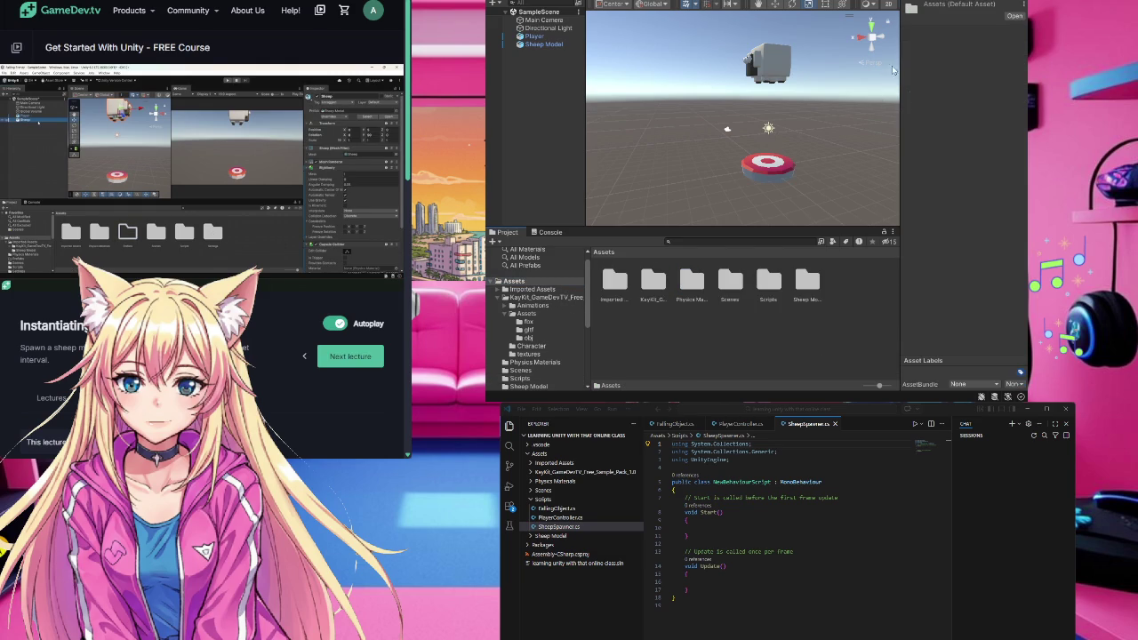
- Create a new folder named Prefabs in Assets
key("ctrl+shift+n")
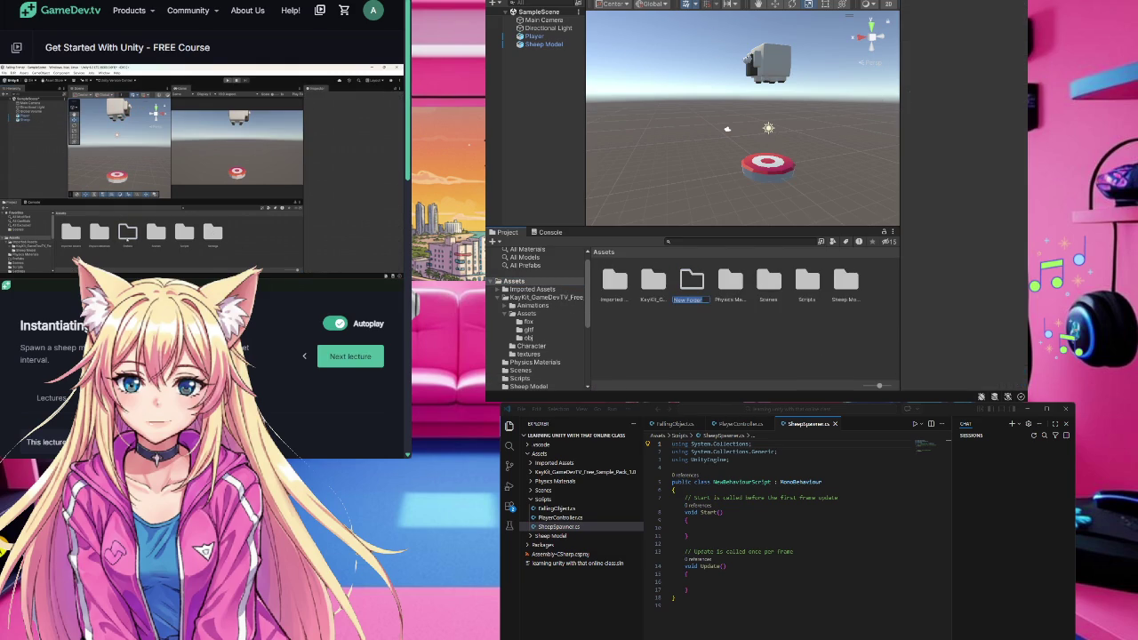
type("Prefab")
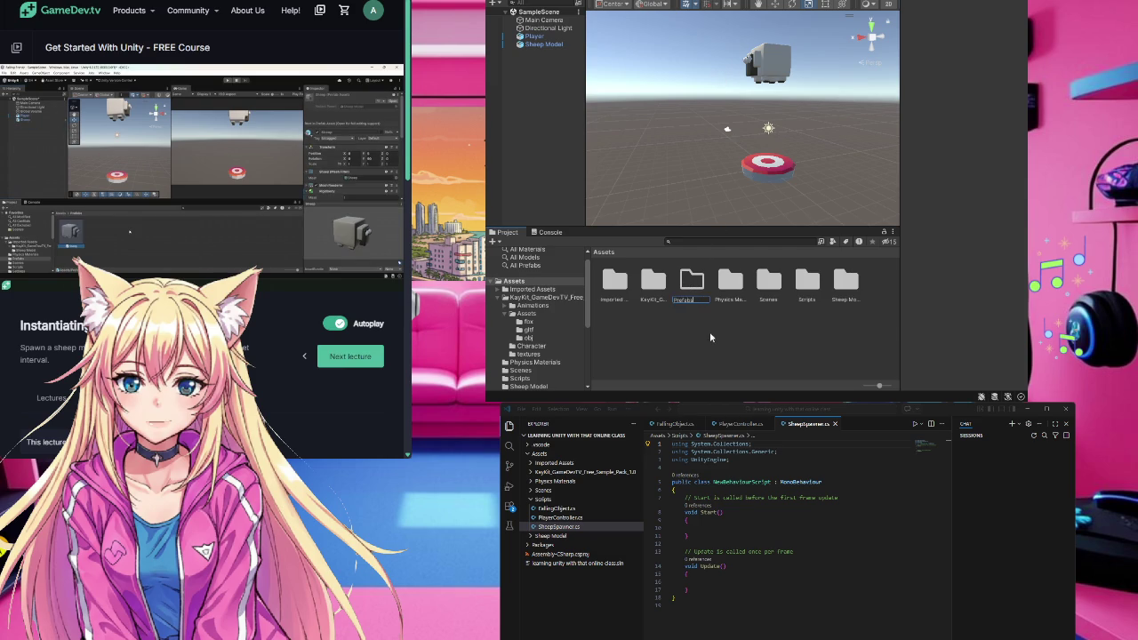
type("s")
key("Return")
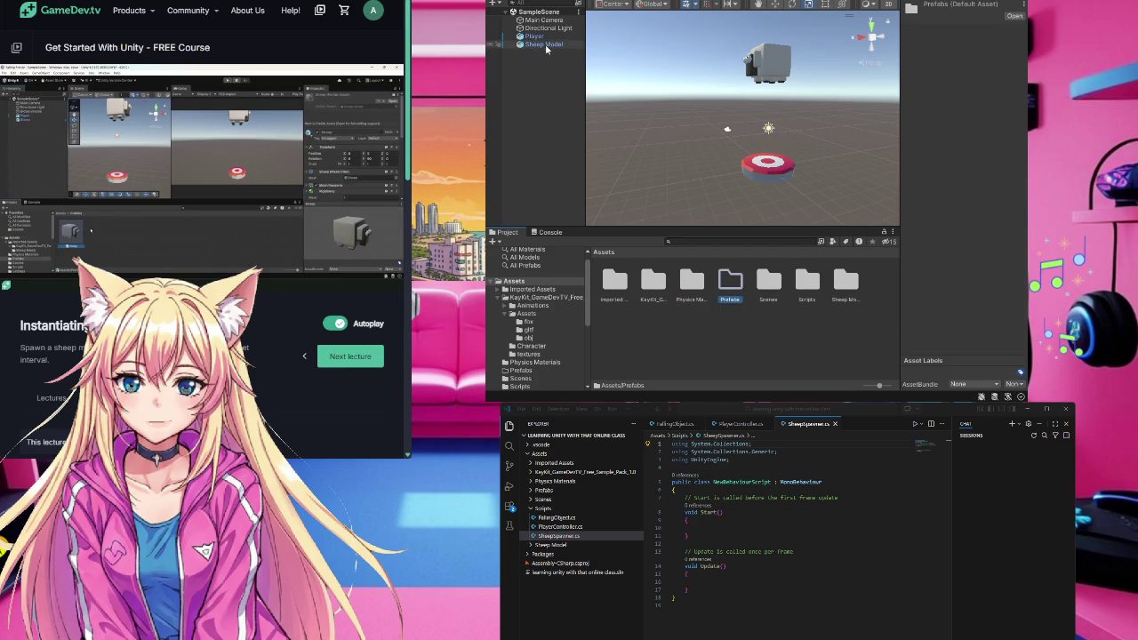
- Drag the Sheep Model from the Hierarchy into Prefabs to make it a prefab
left_click_drag(555, 56, 725, 287)
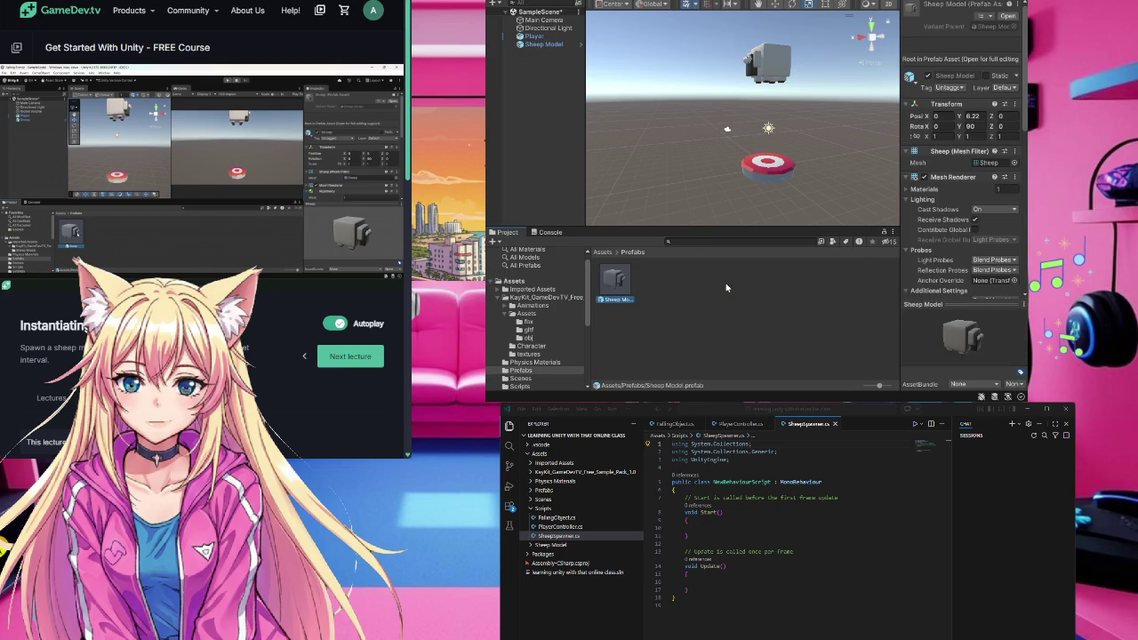
left_click(662, 334)
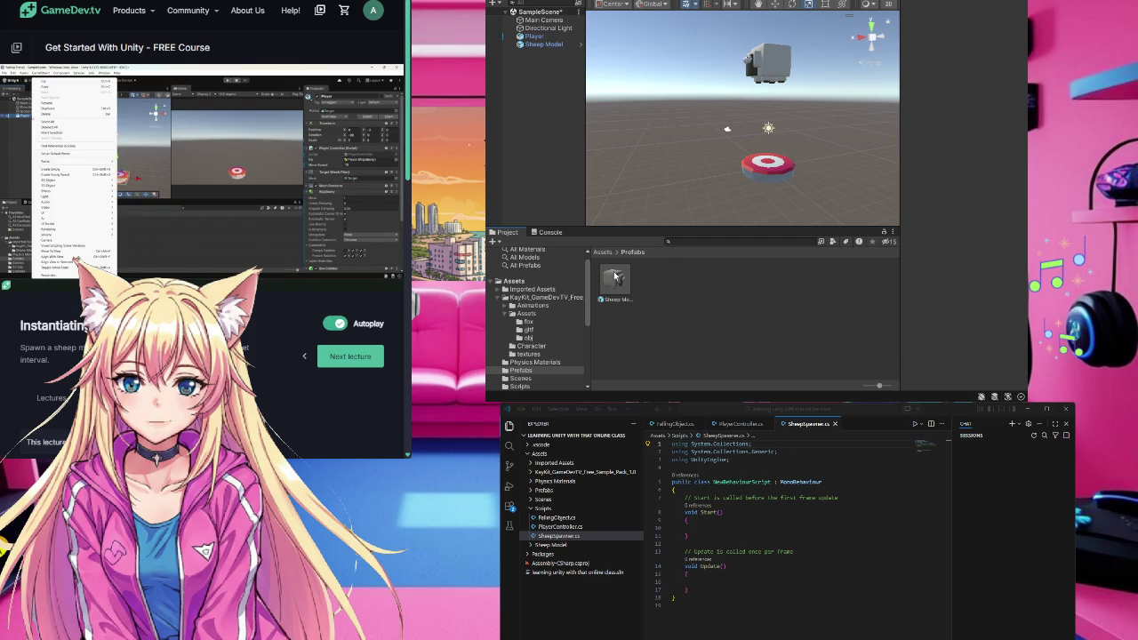
left_click(537, 37)
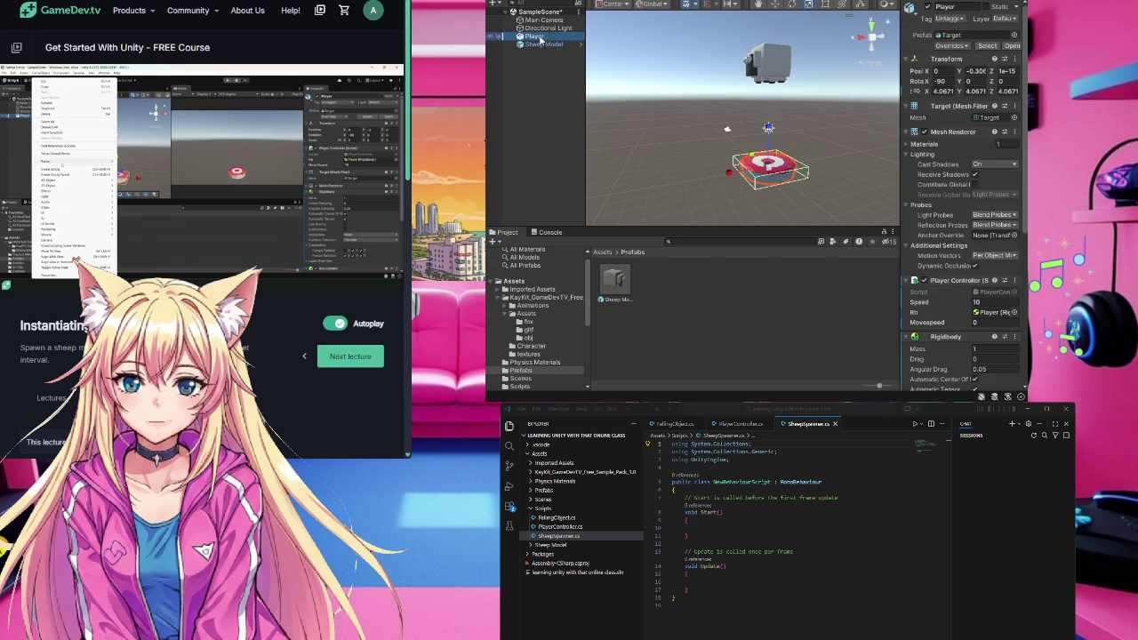
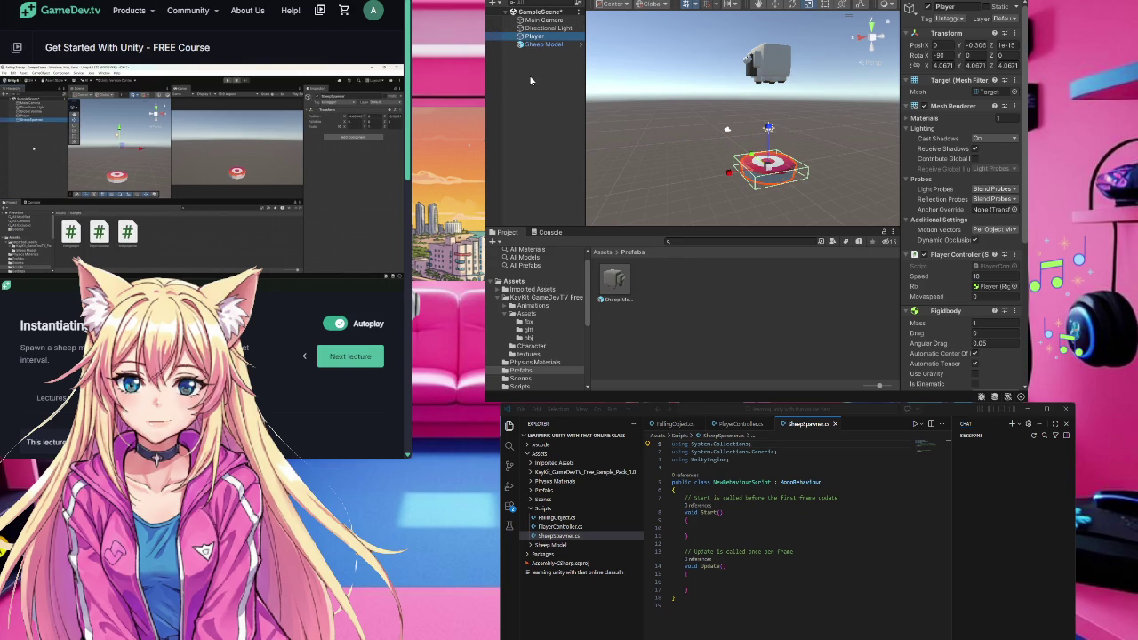
- Select the Sheep Model object and replay part of the course video
key("Down")
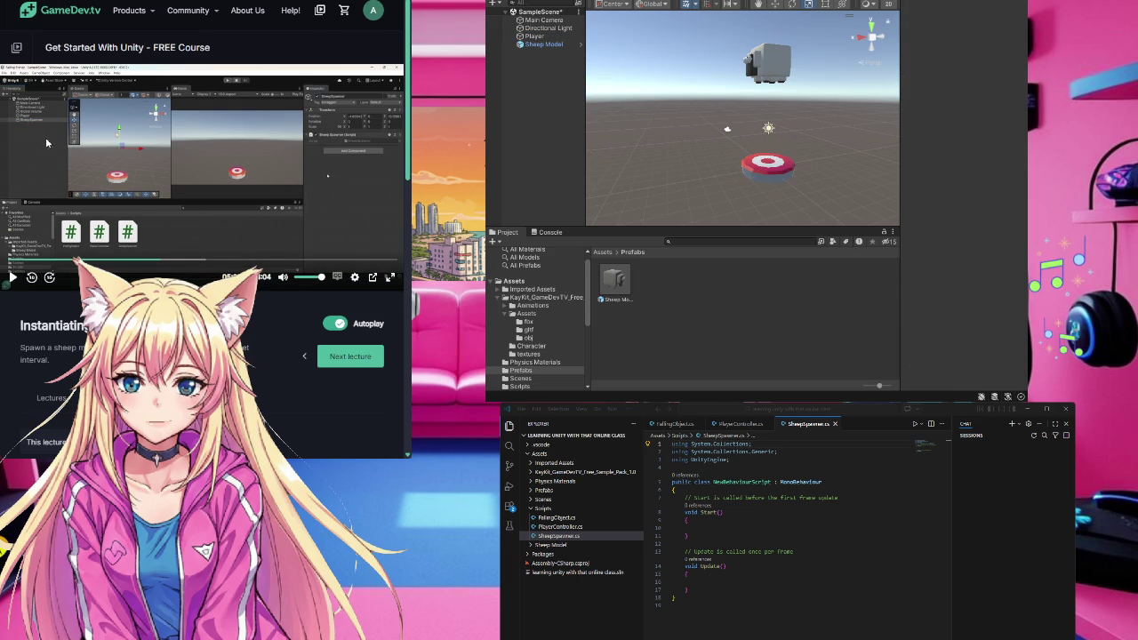
left_click(13, 277)
left_click(31, 277)
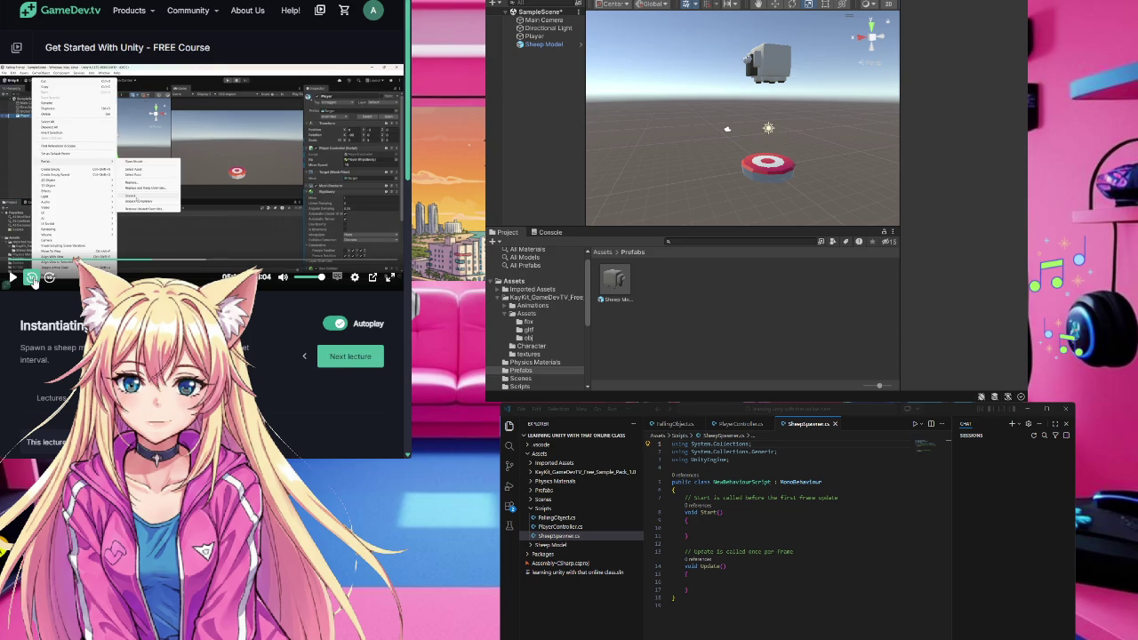
key("space")
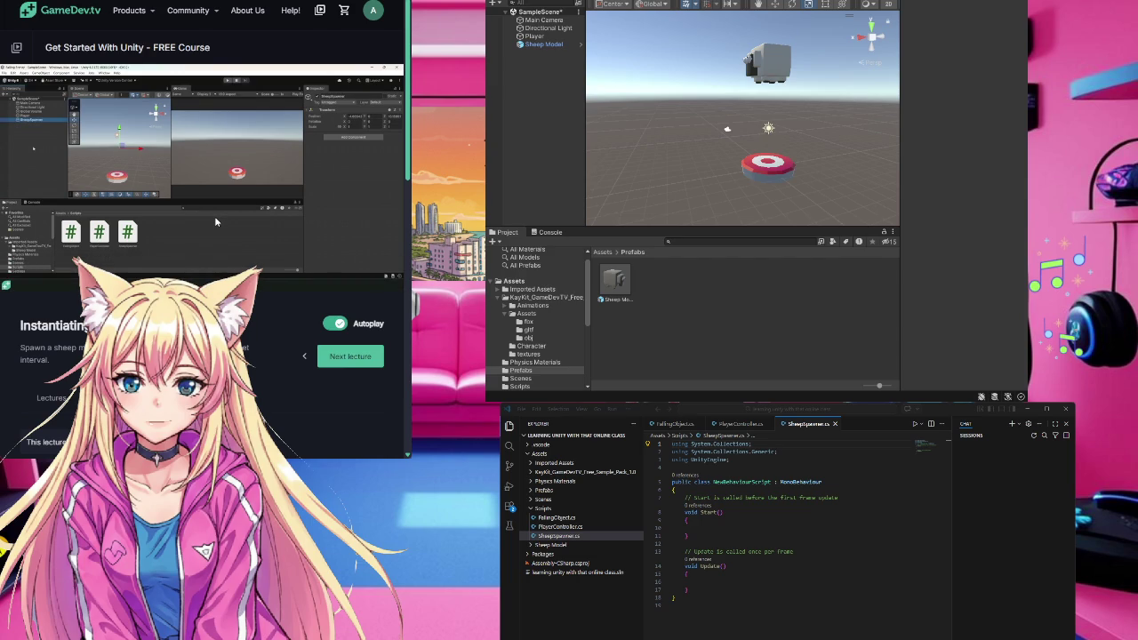
left_click(215, 219)
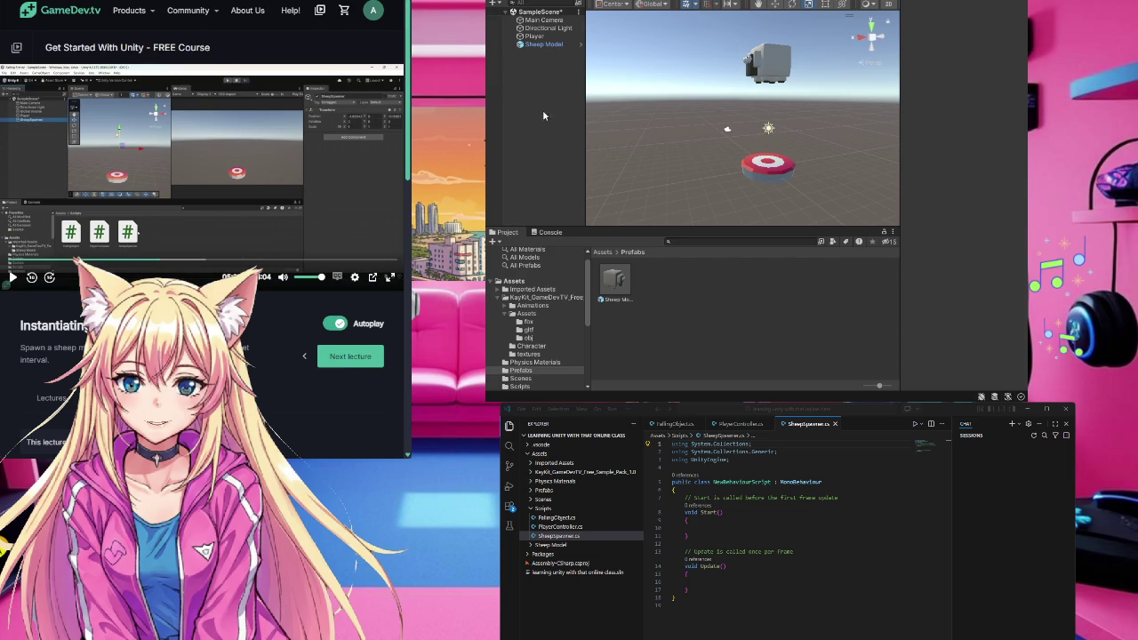
- Create an empty GameObject named SheepSpawner and open the Assets > Scripts folder
key("ctrl+shift+n")
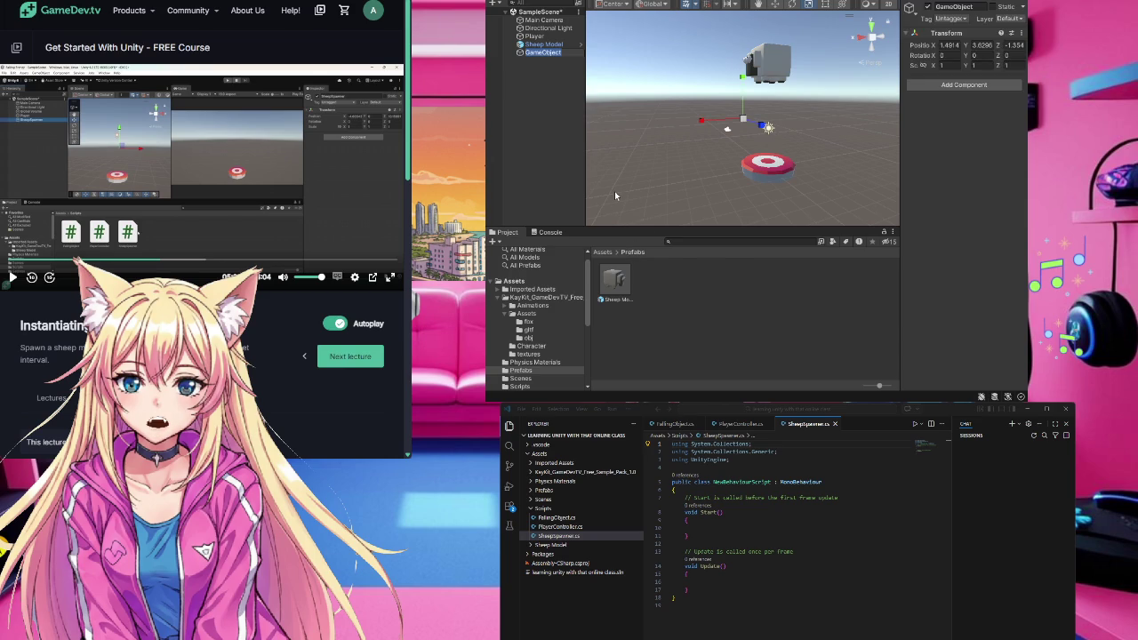
type("SheepSpa")
type("wner")
left_click(627, 220)
left_click(507, 281)
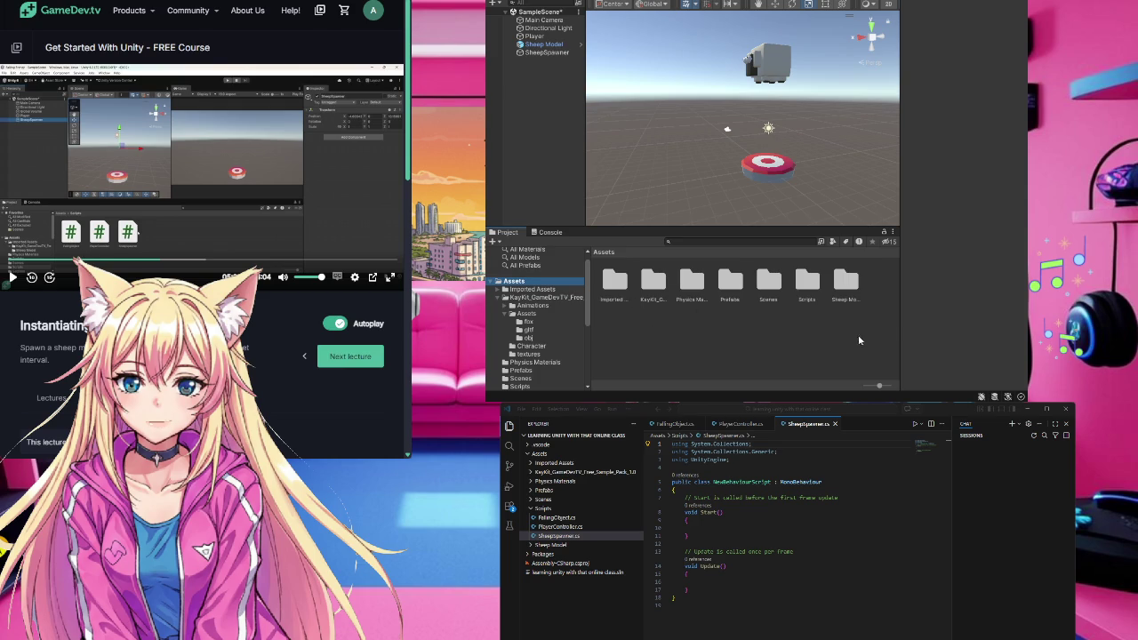
double_click(807, 282)
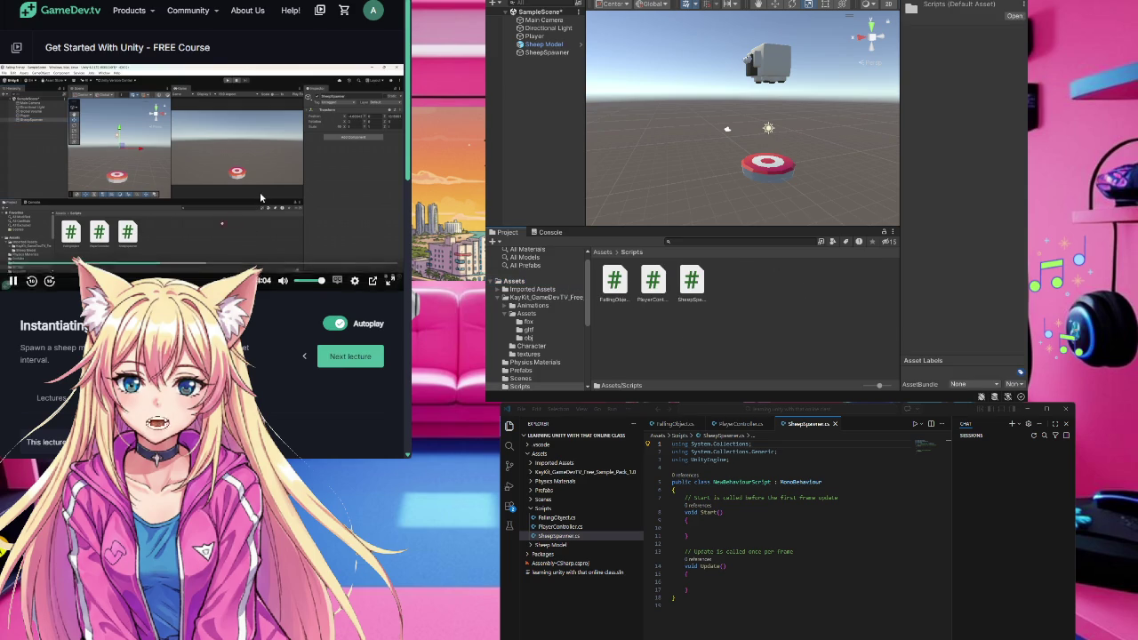
- Rename the Hierarchy object to Sheep Spawner and keep it selected
left_click(555, 54)
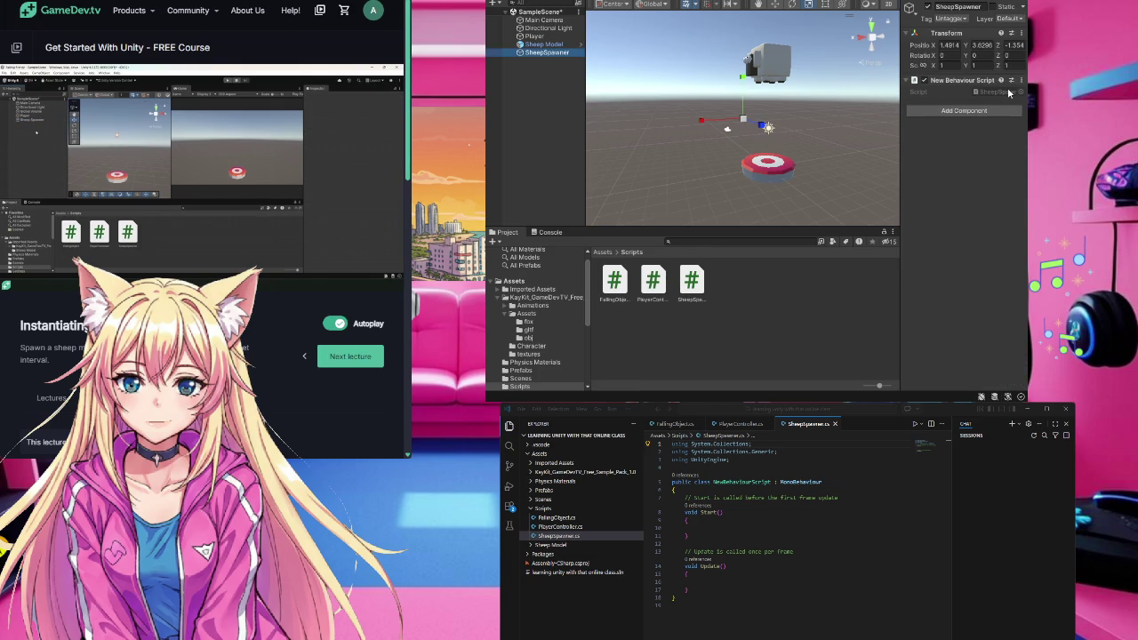
left_click(545, 53)
key("Return")
left_click(550, 100)
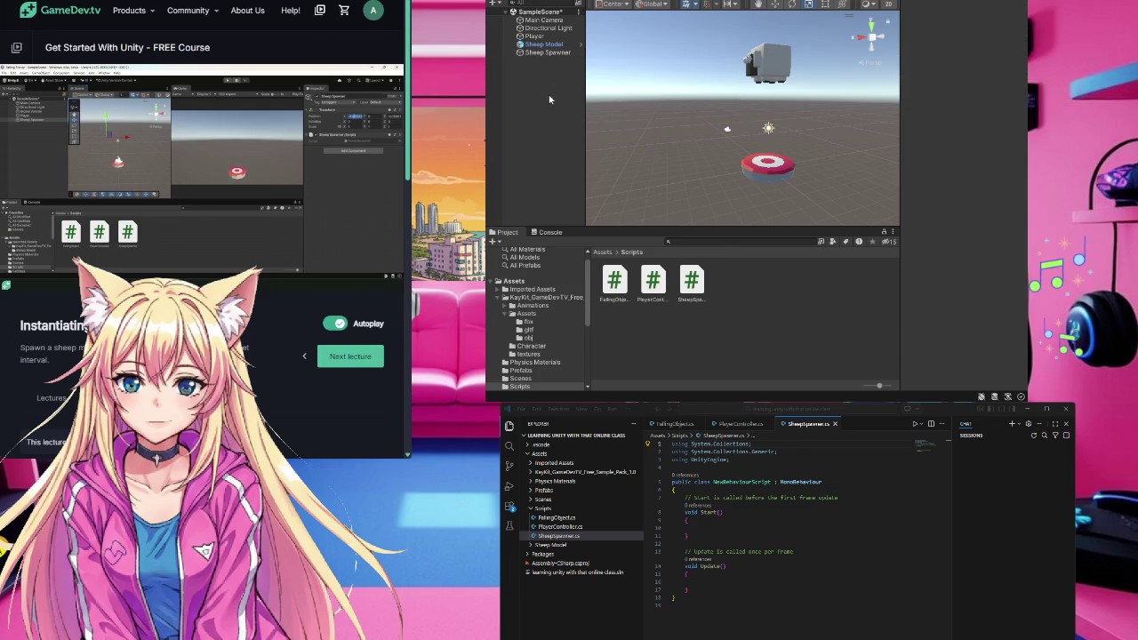
left_click(547, 52)
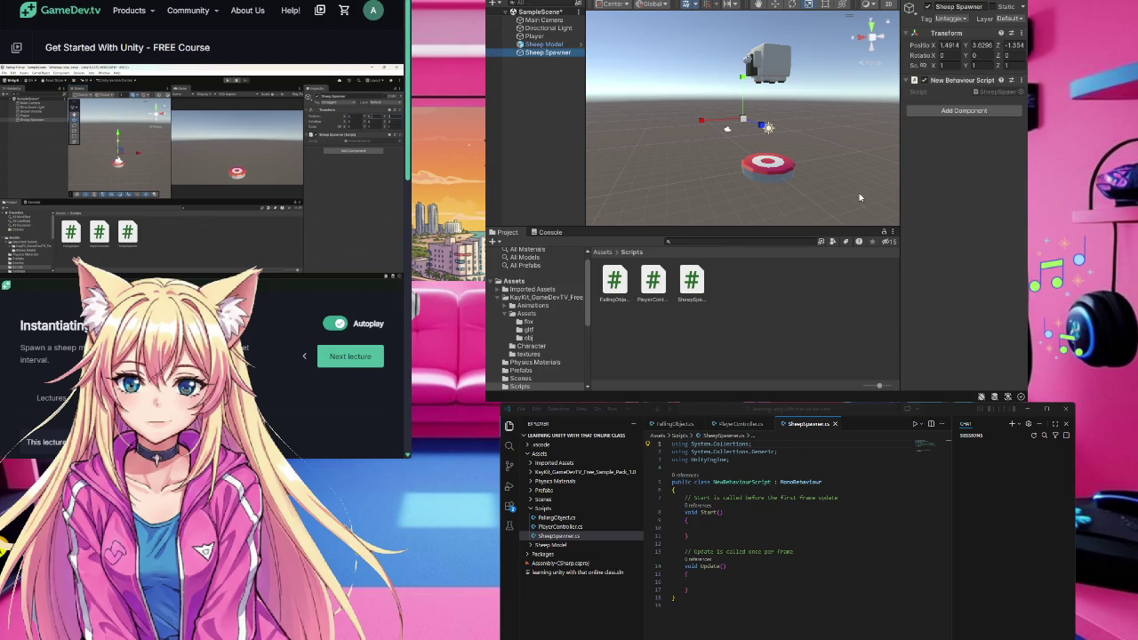
- Move the spawner along Z, X and Y to about 4.26, 7.04, 7.49 beside the sheep
left_click(770, 128)
left_click_drag(767, 127, 801, 157)
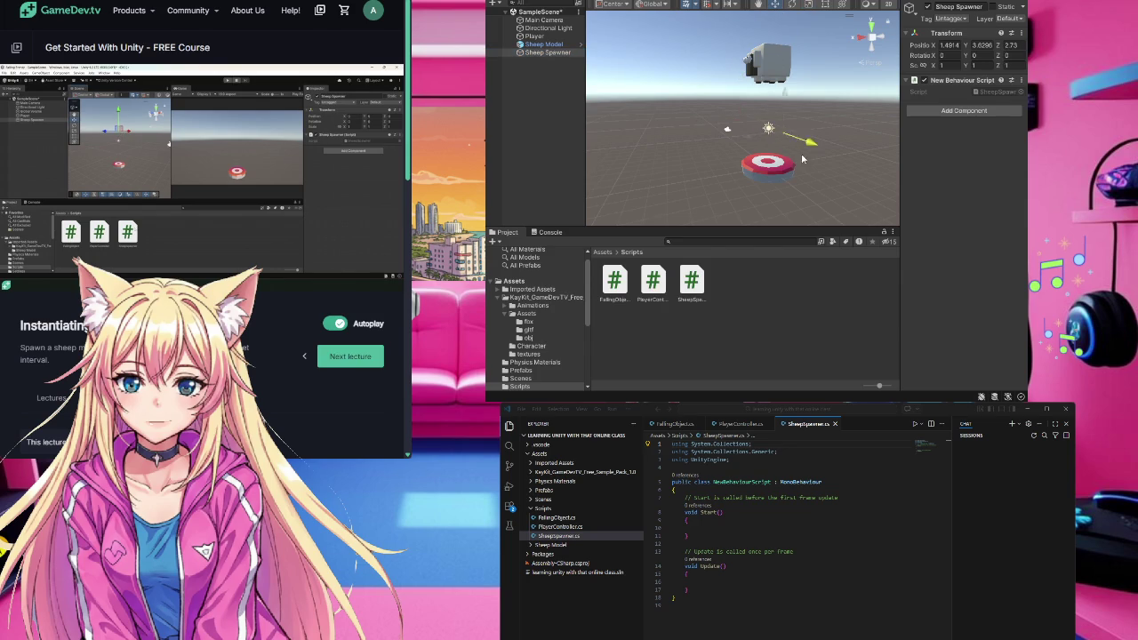
left_click_drag(867, 192, 731, 176)
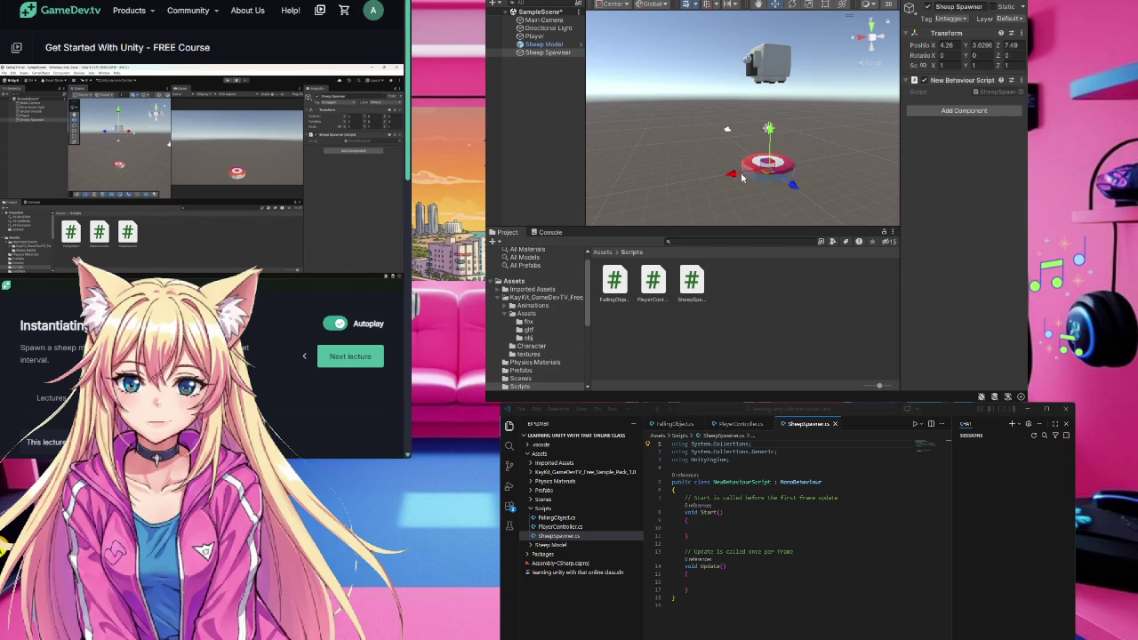
left_click_drag(772, 143, 779, 5)
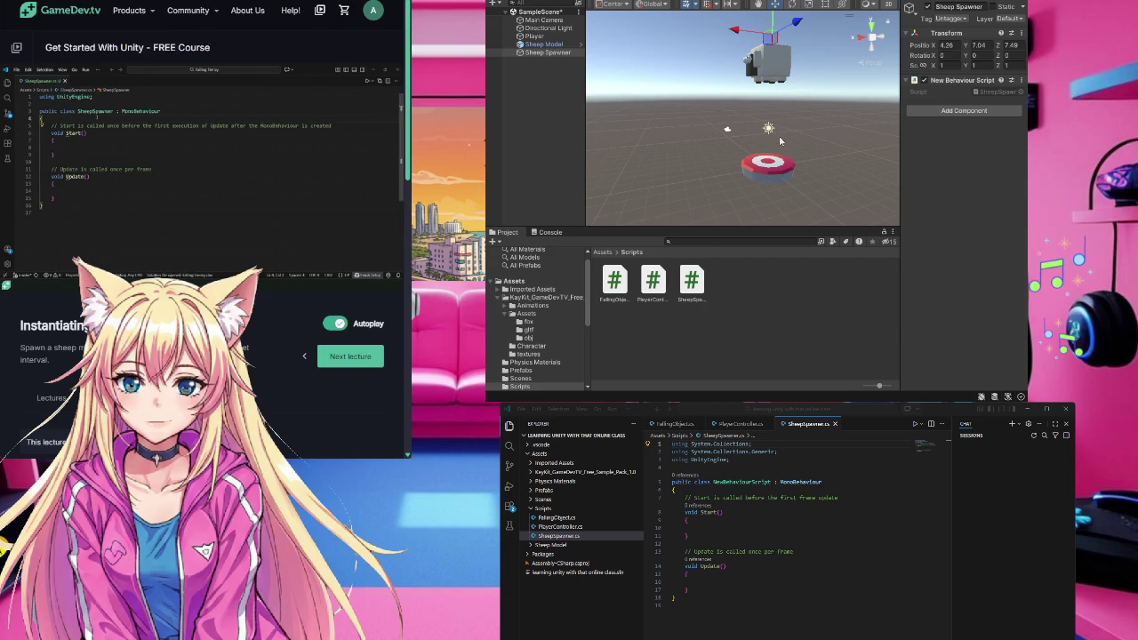
- Open the SheepSpawner script and rename class NewBehaviourScript to SheepSpawner
left_click(692, 281)
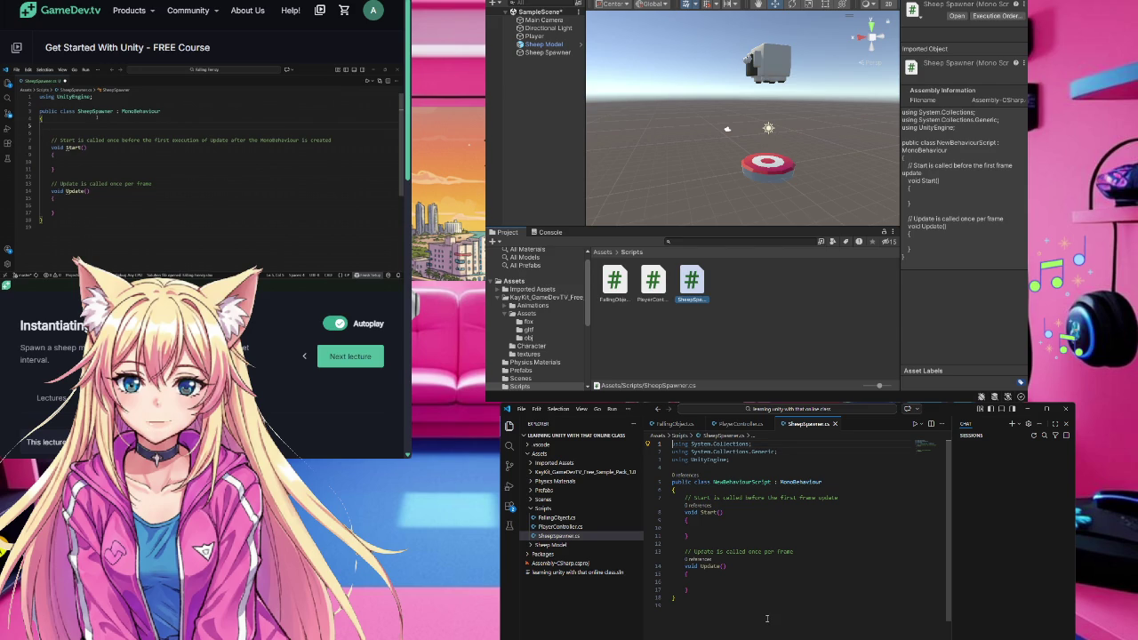
mouse_move(679, 460)
left_click(161, 267)
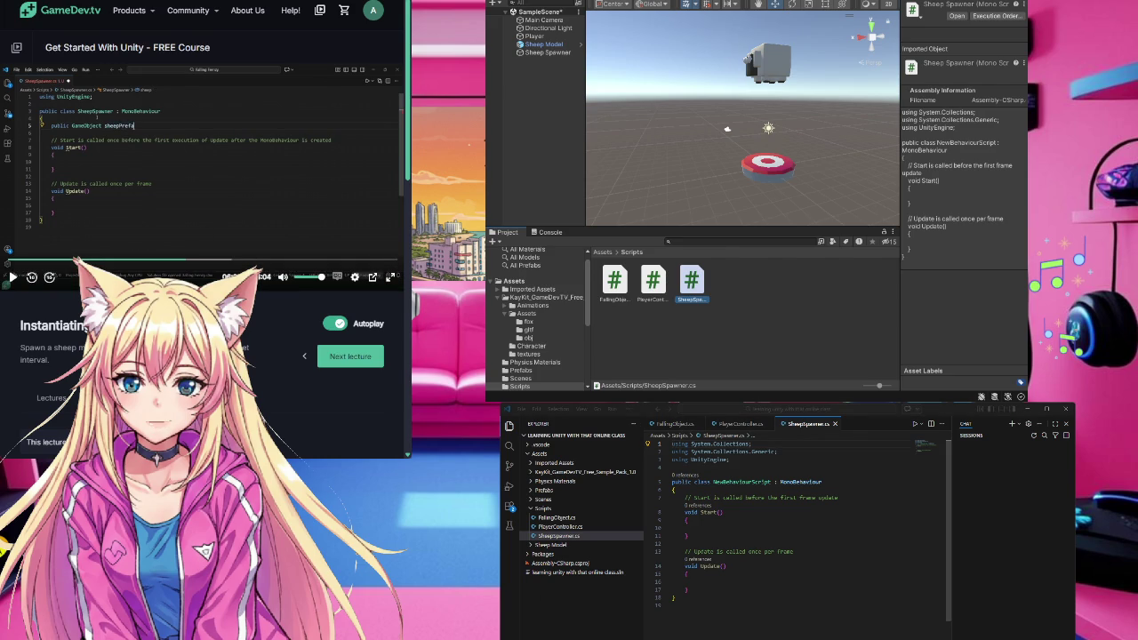
double_click(770, 483)
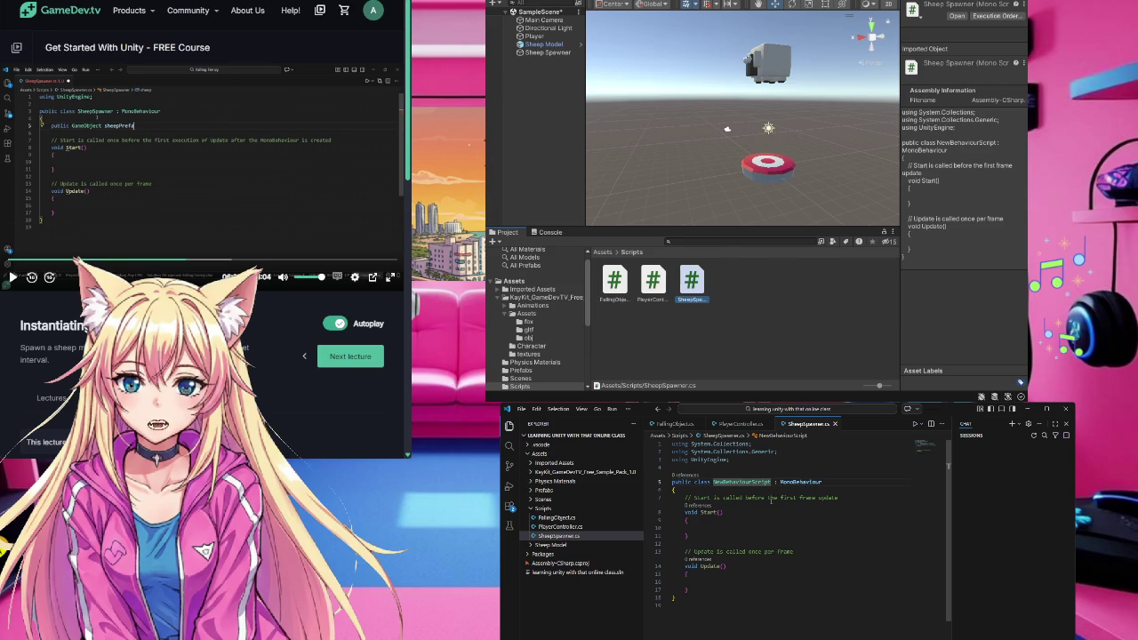
key("ctrl+v")
key("BackSpace")
key("BackSpace")
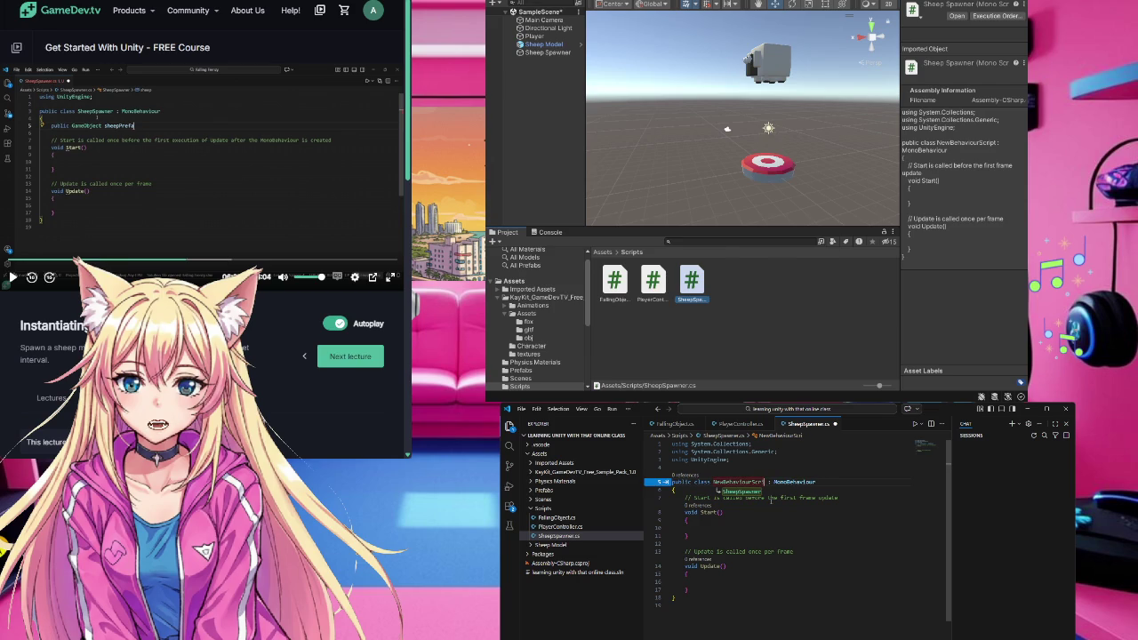
left_click(757, 492)
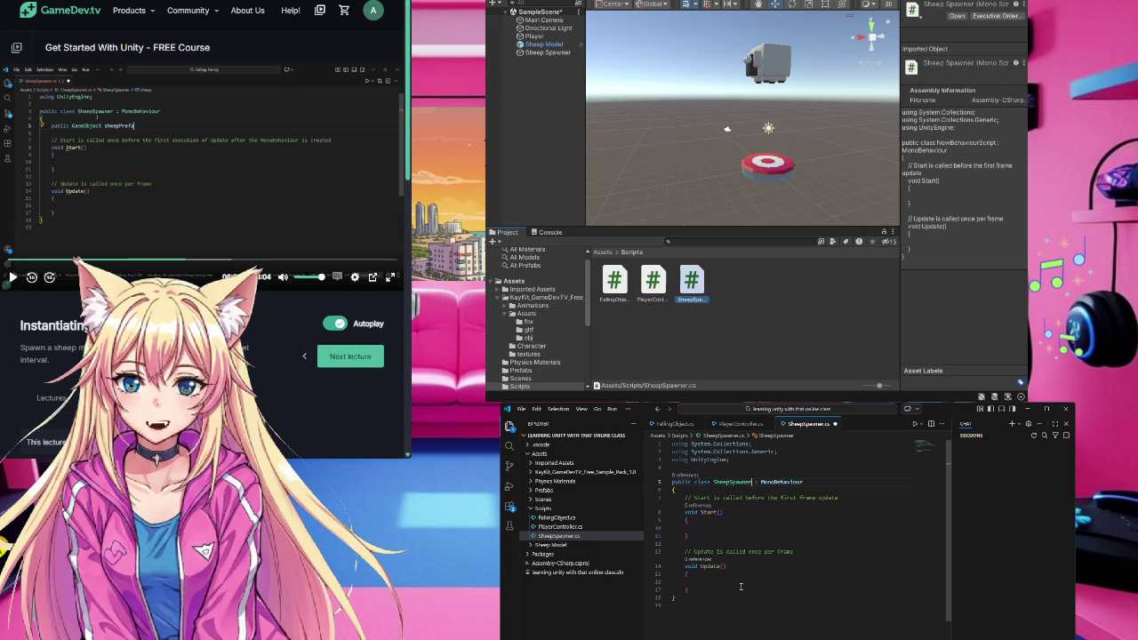
- Delete the two unused System.Collections using lines and add a blank line inside the class
left_click_drag(778, 451, 670, 445)
key("BackSpace")
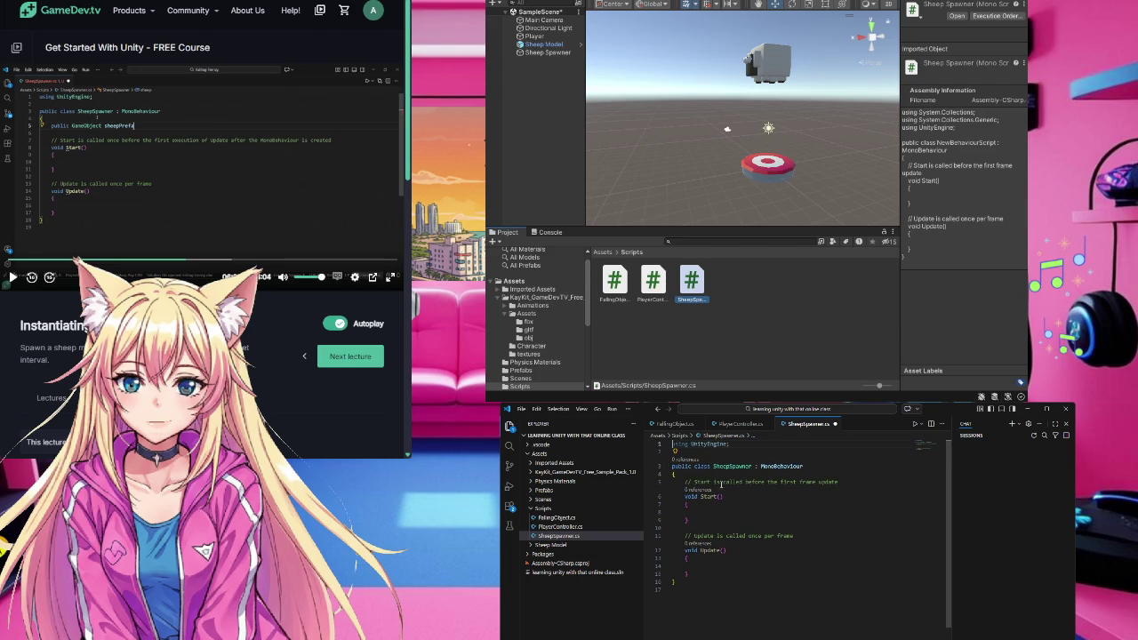
left_click(682, 475)
key("Return")
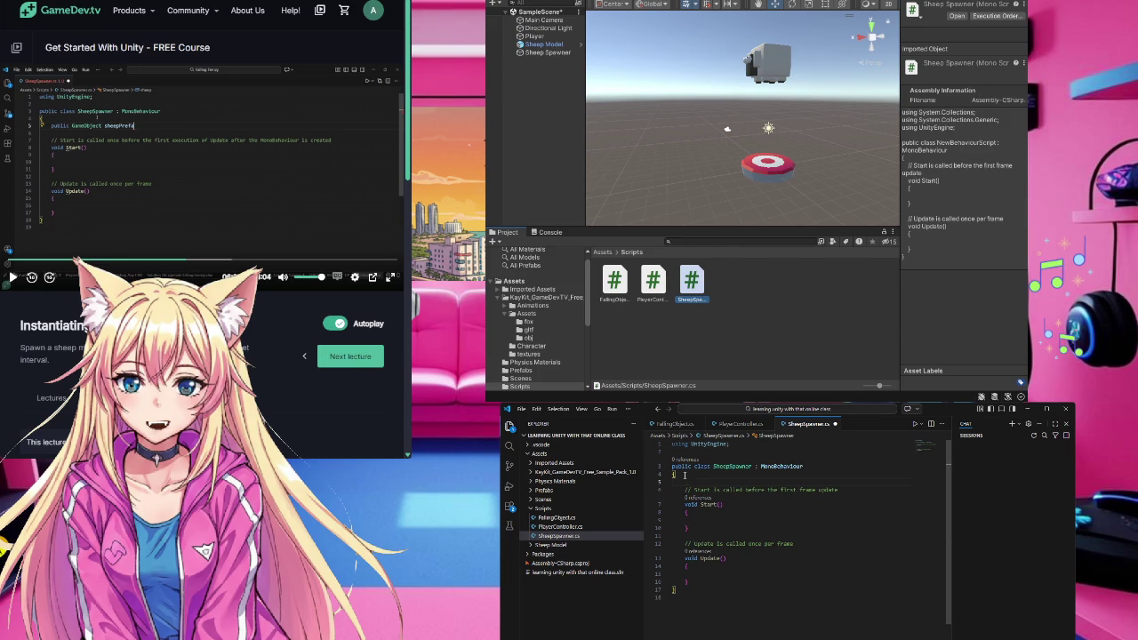
- Add a GameObject sheepPrefab field line from the completion suggestion
type("publi")
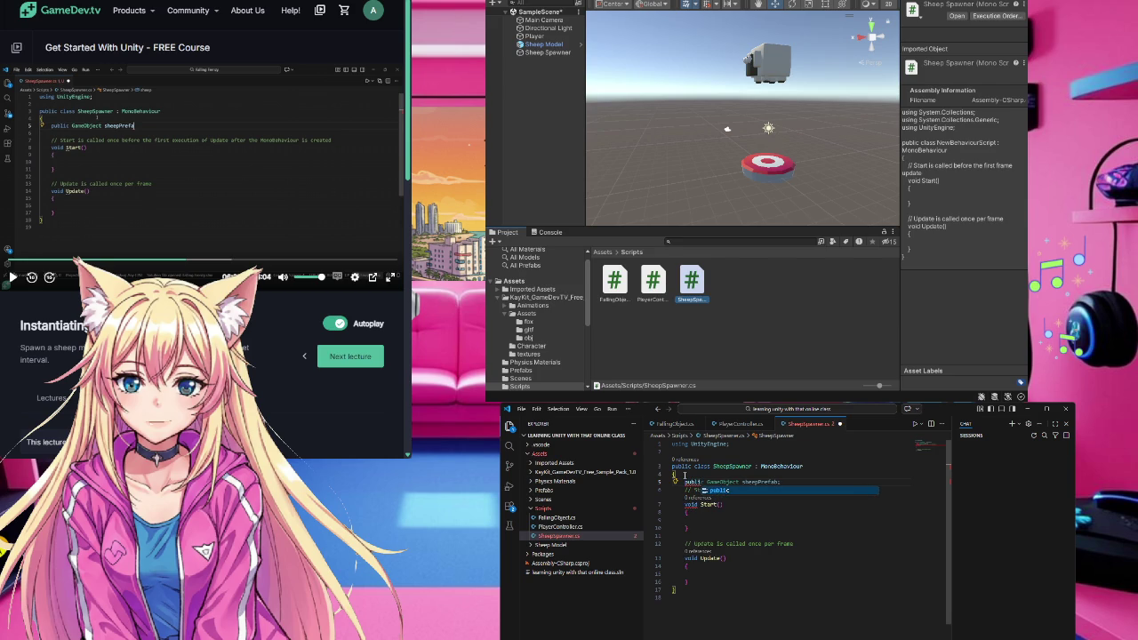
key("ctrl+BackSpace")
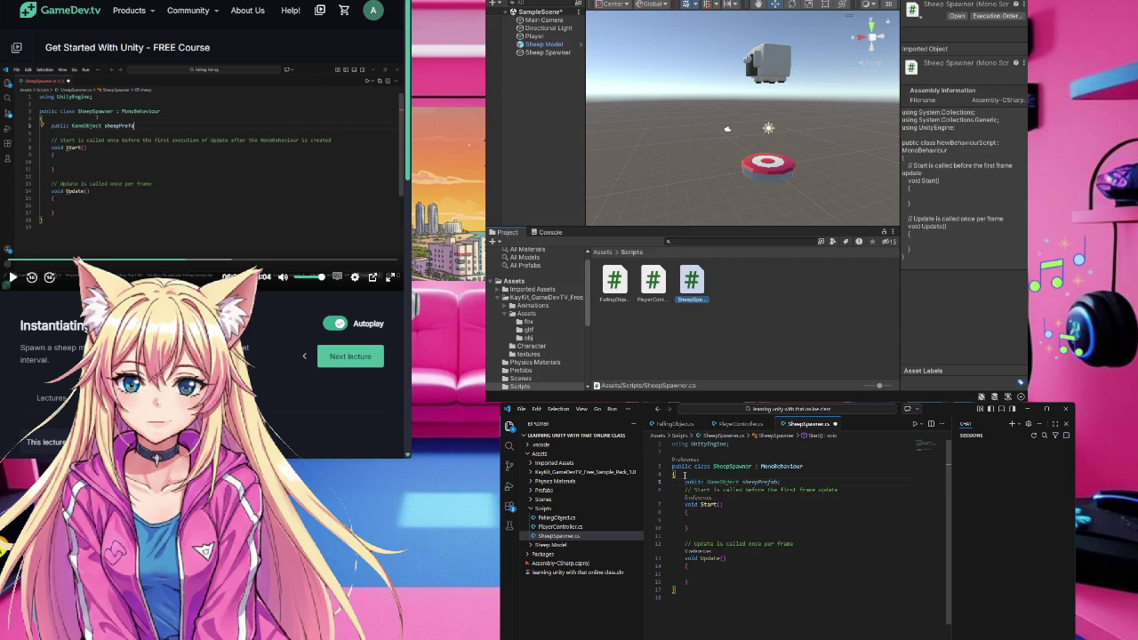
key("Tab")
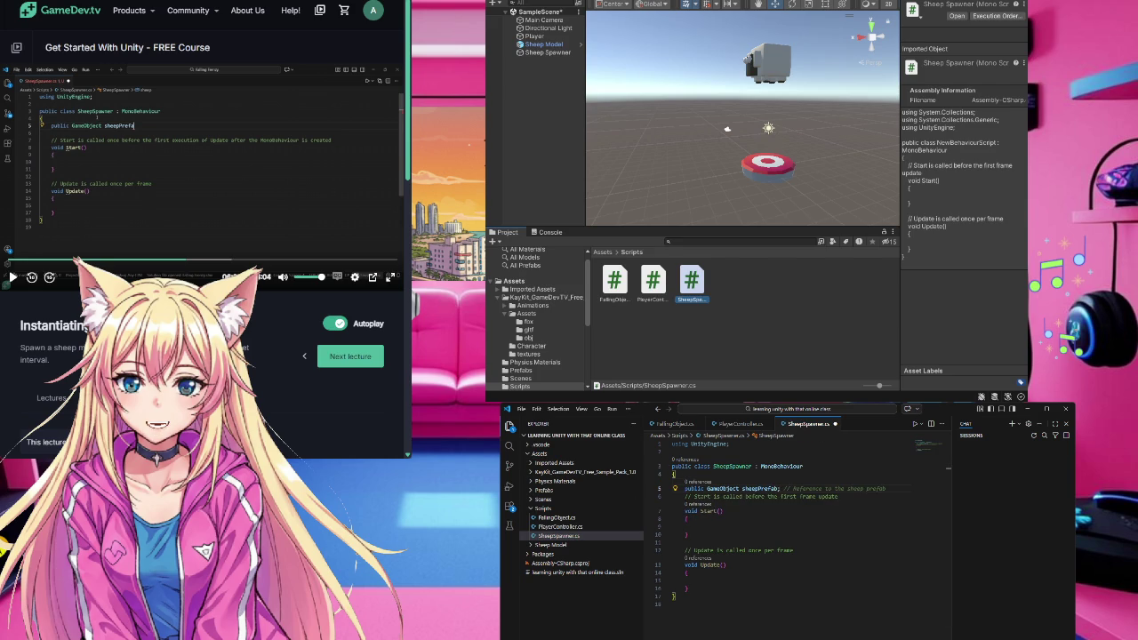
left_click(162, 168)
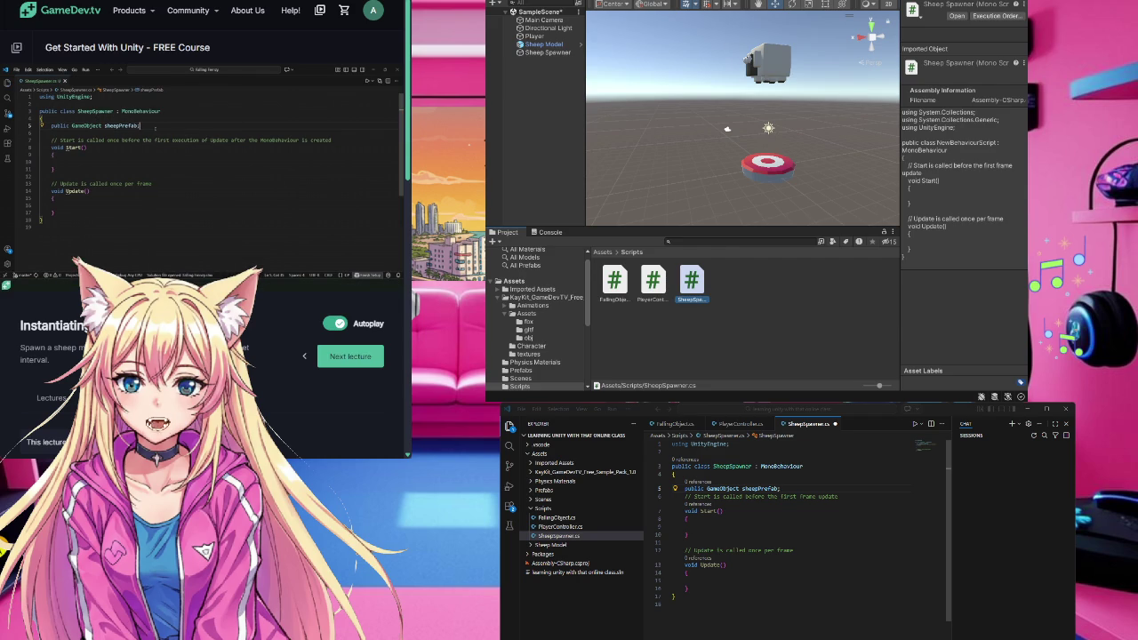
left_click(673, 604)
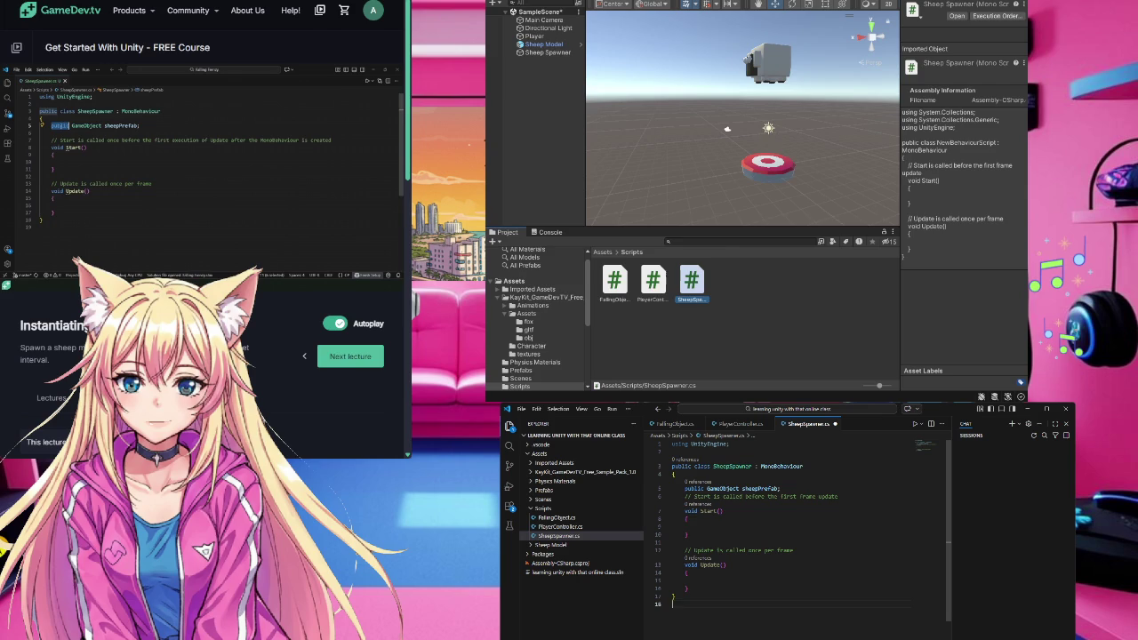
- Replace public with [SerializeField] on the sheepPrefab field on line 5
left_click(694, 488)
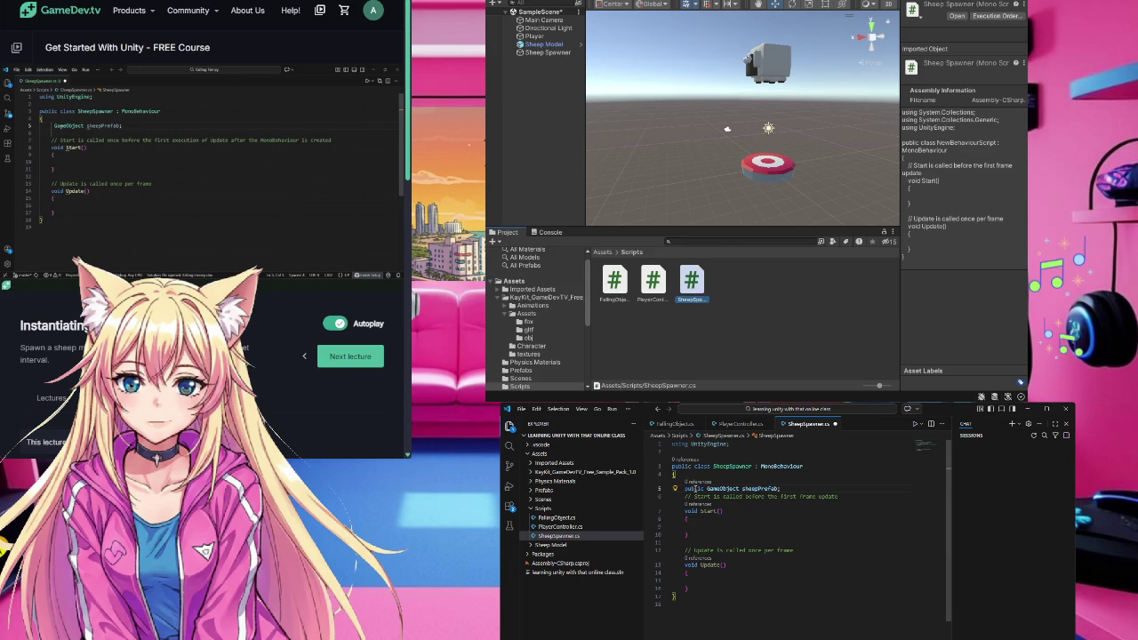
double_click(694, 488)
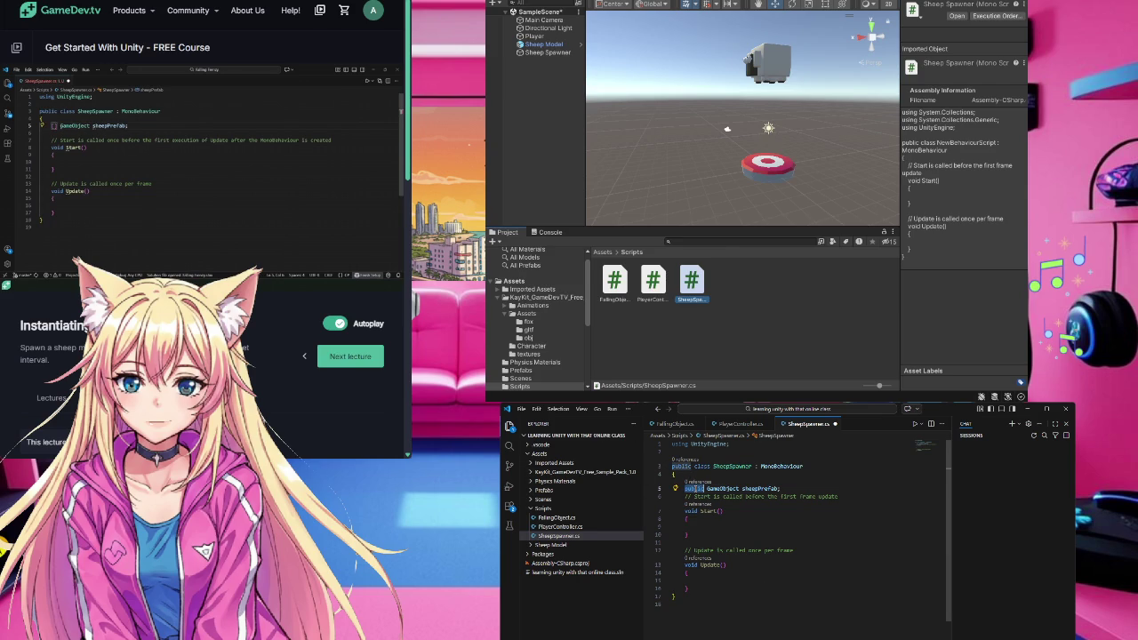
type("[")
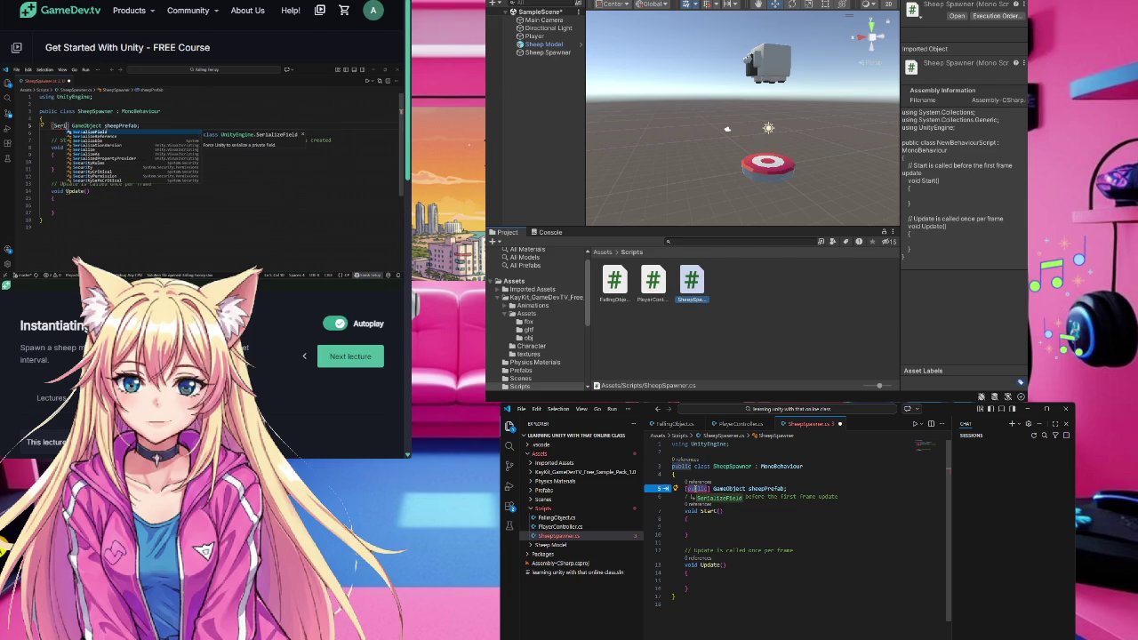
type("SerializeField")
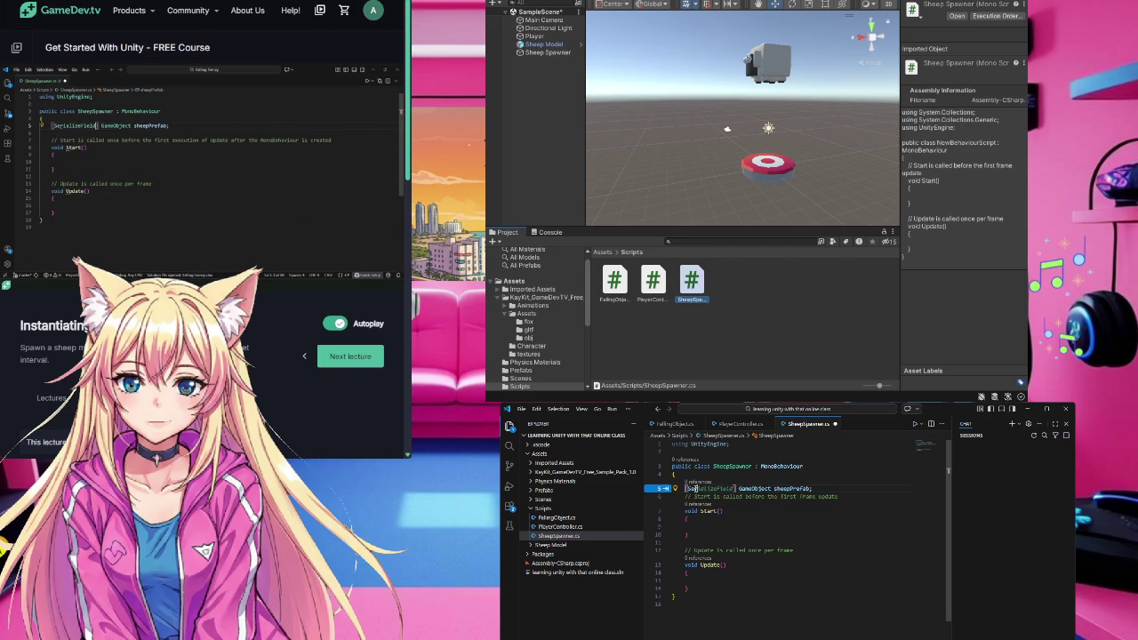
key("Tab")
left_click(716, 526)
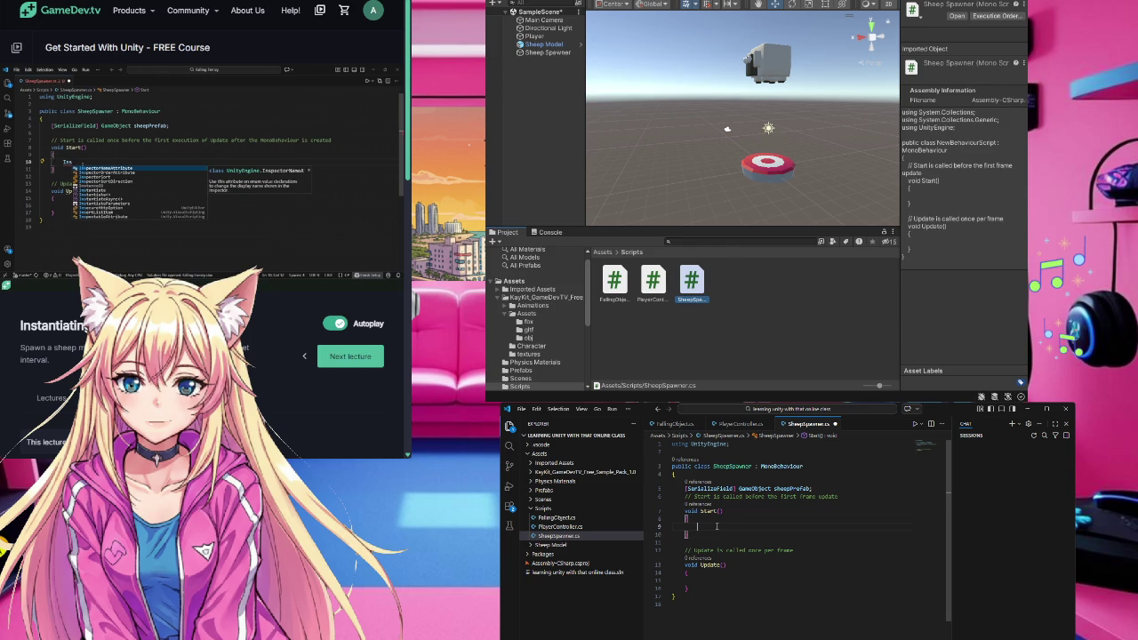
- Add an Instantiate call in Start with sheepPrefab as its first argument
type("i")
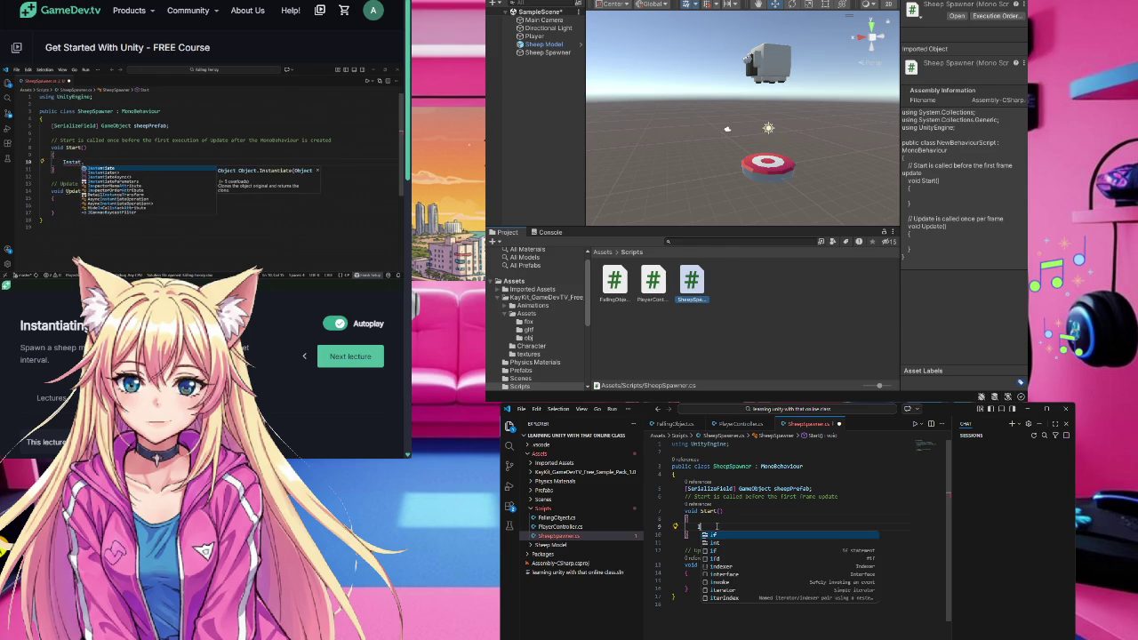
type("nst")
key("Tab")
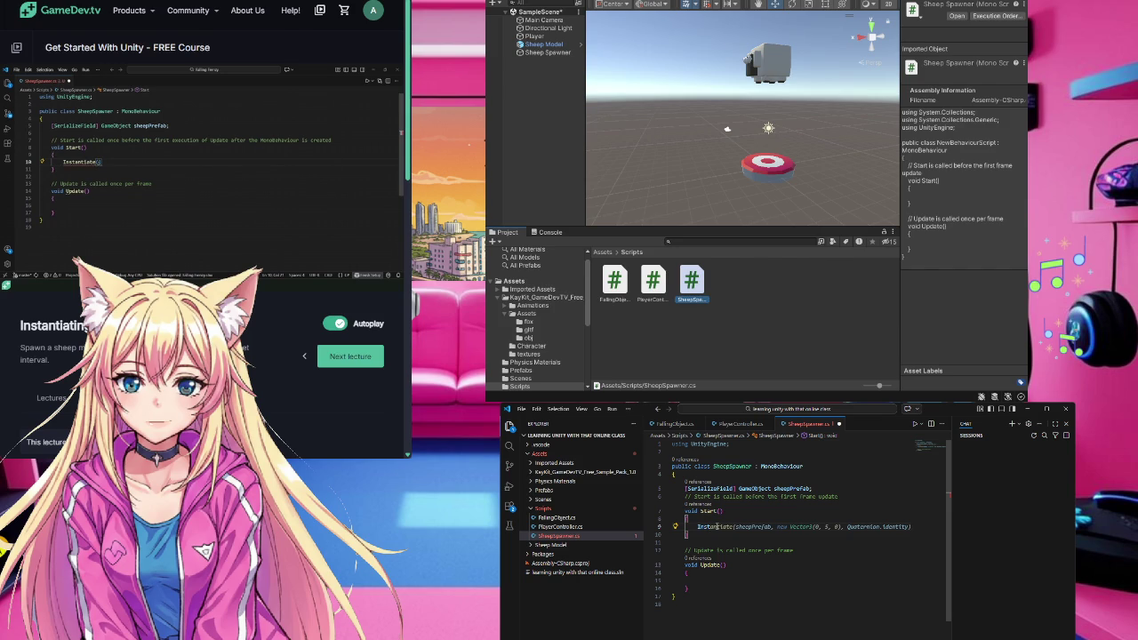
type("antiate")
key("Tab")
key("ctrl+space")
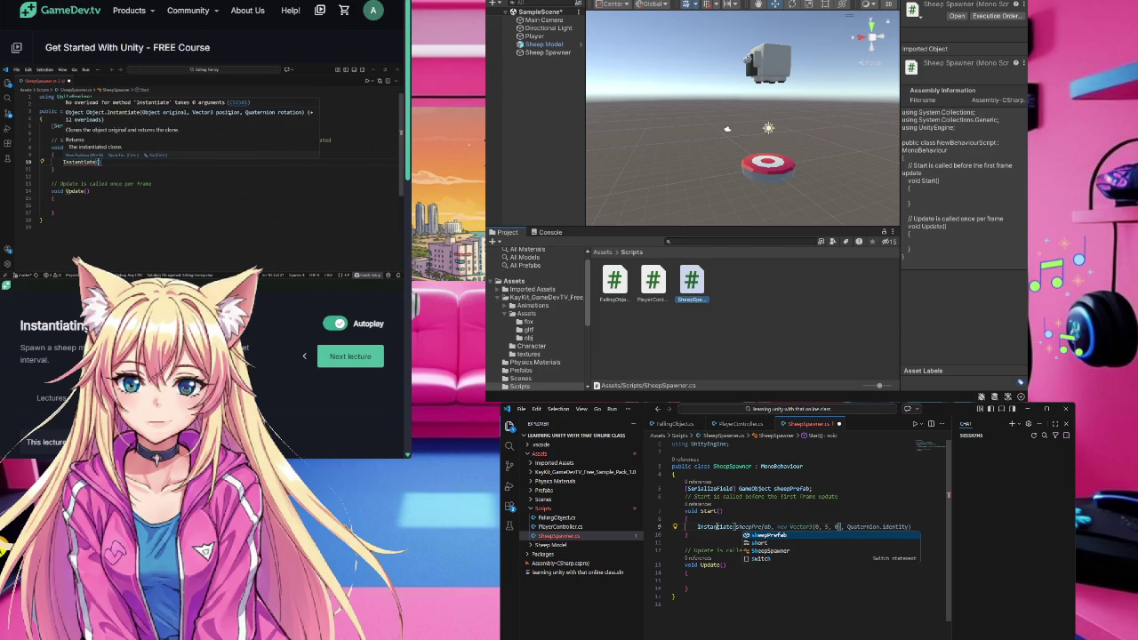
key("Tab")
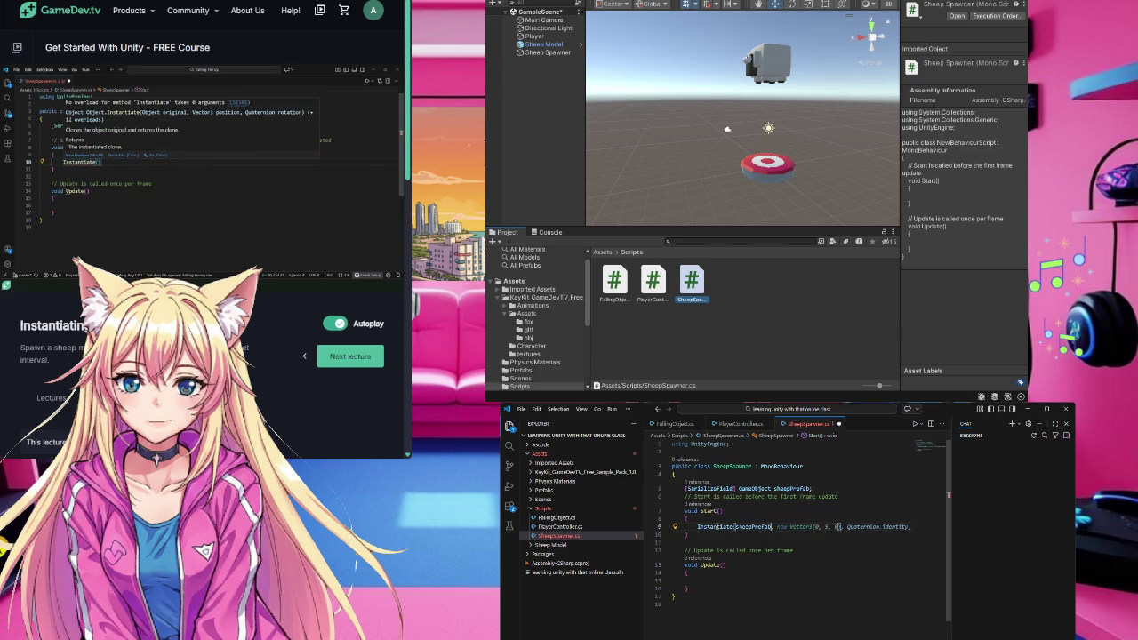
- Add transform.position and Quaternion.identity arguments, then start replacing the rotation with sheepPrefab
type(",")
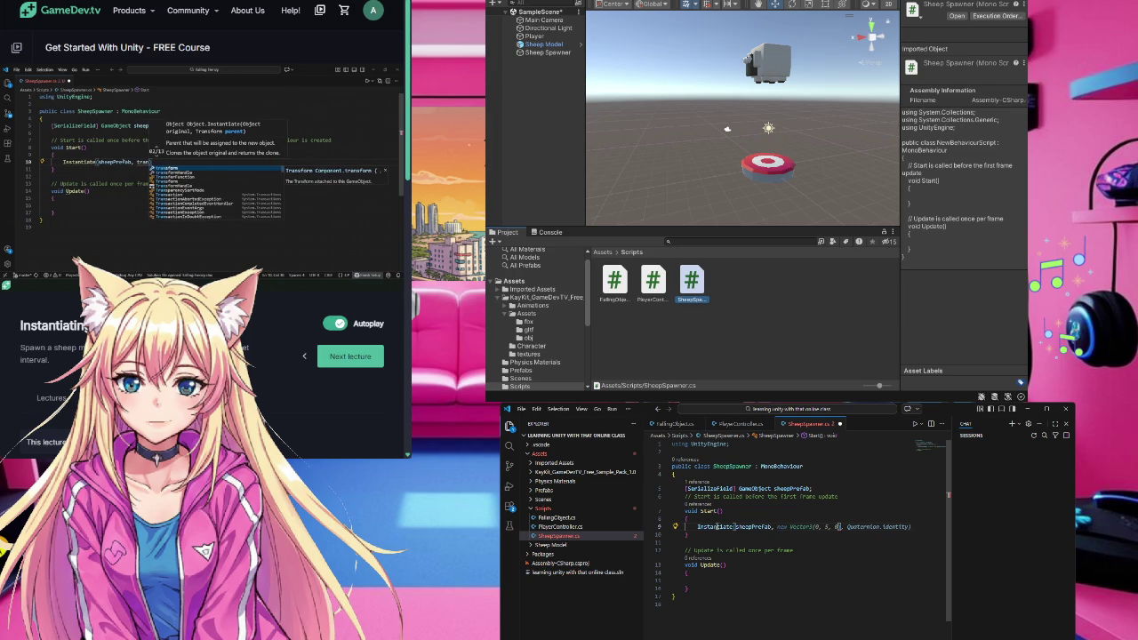
type("tran")
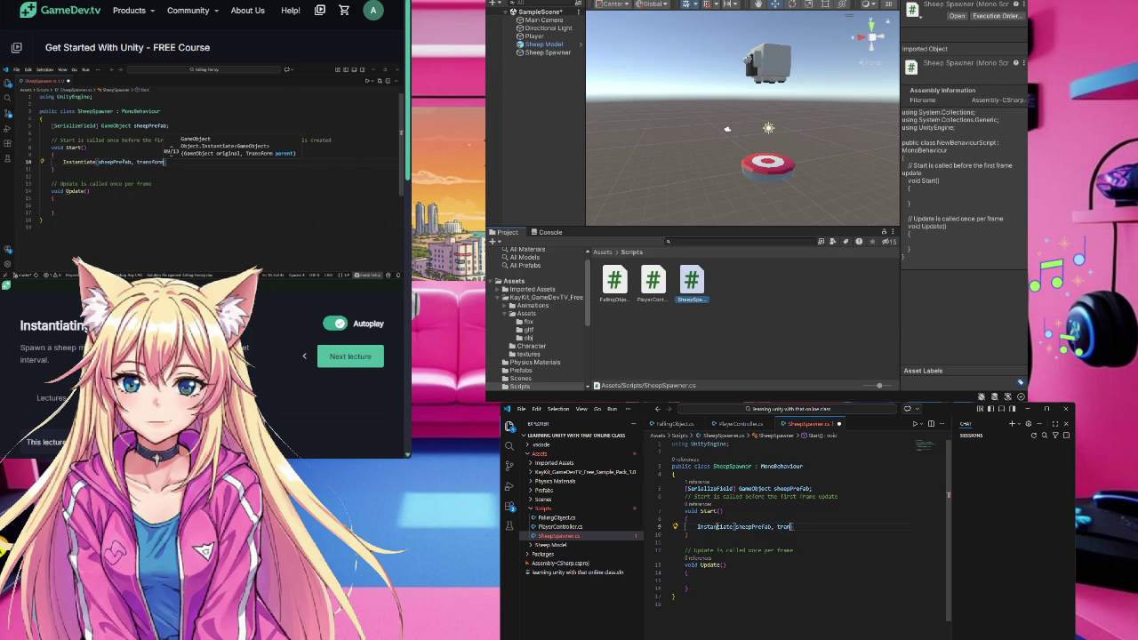
key("Tab")
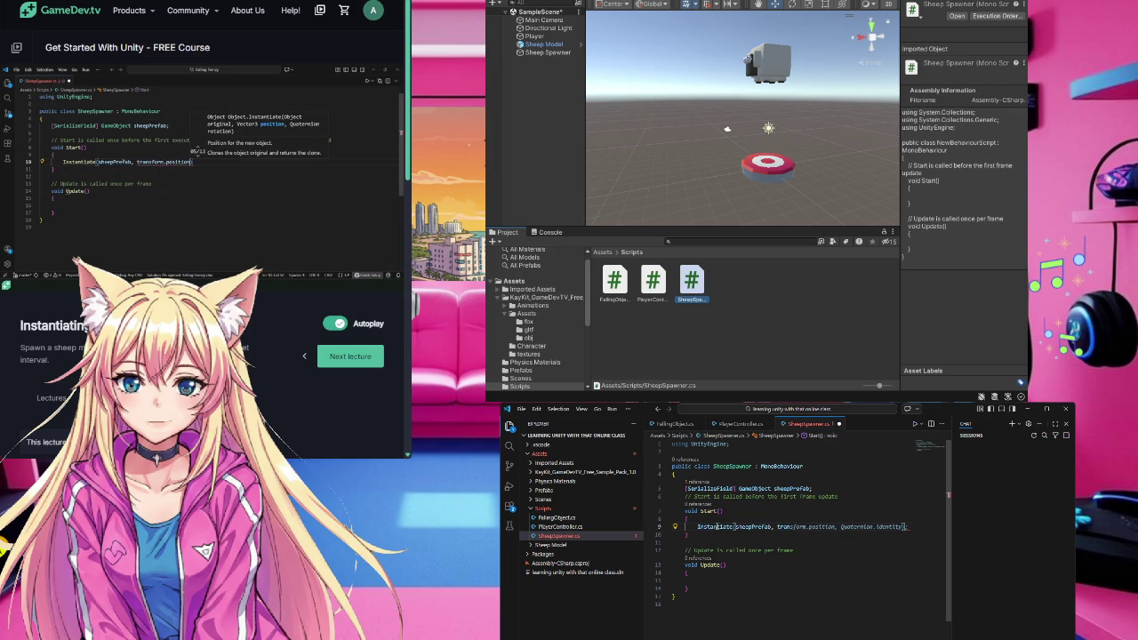
type("sform")
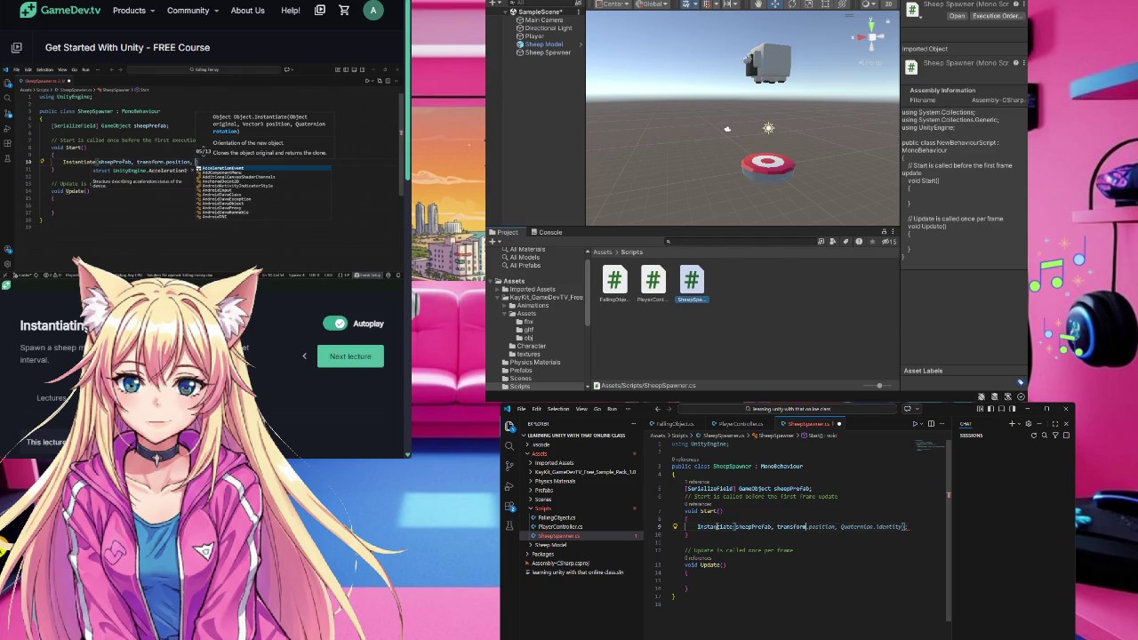
type(".p")
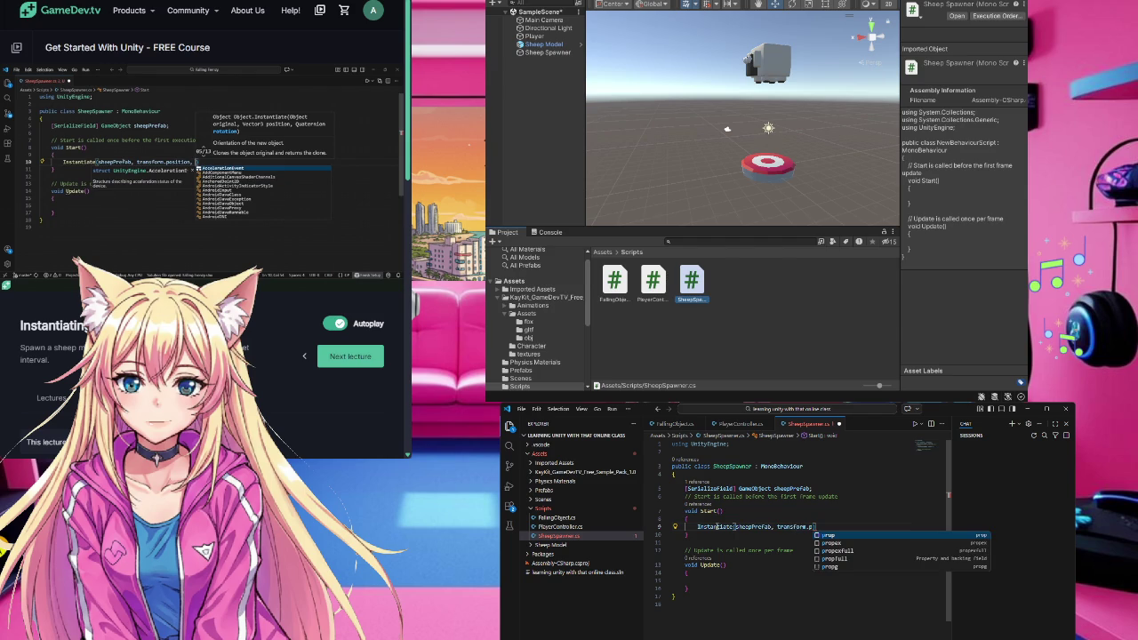
key("Escape")
key("BackSpace")
type("p")
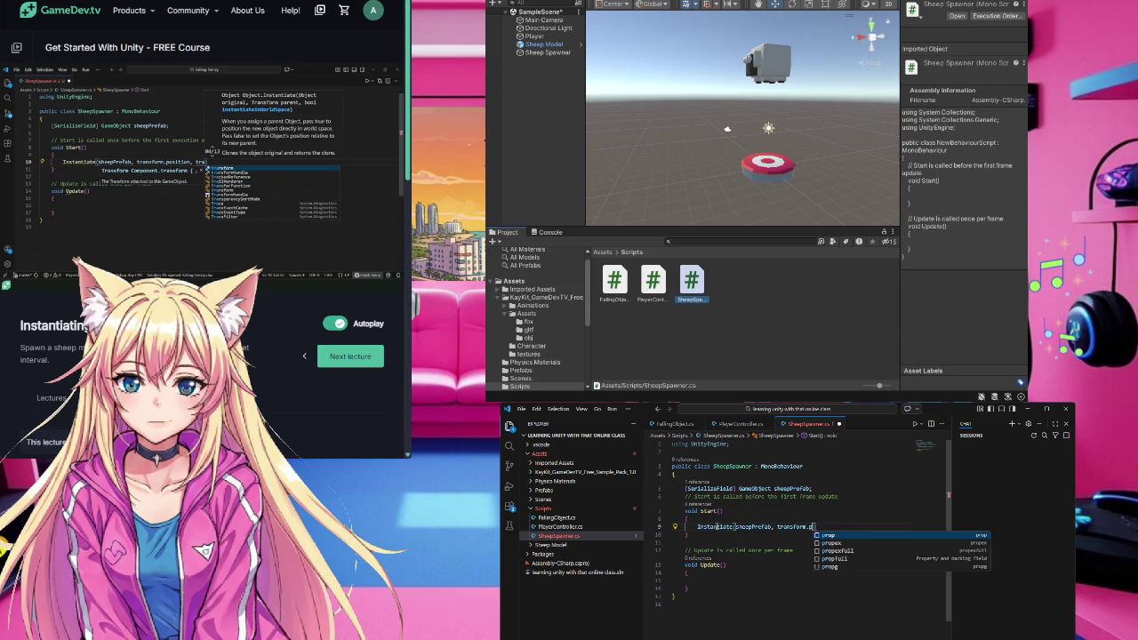
key("Tab")
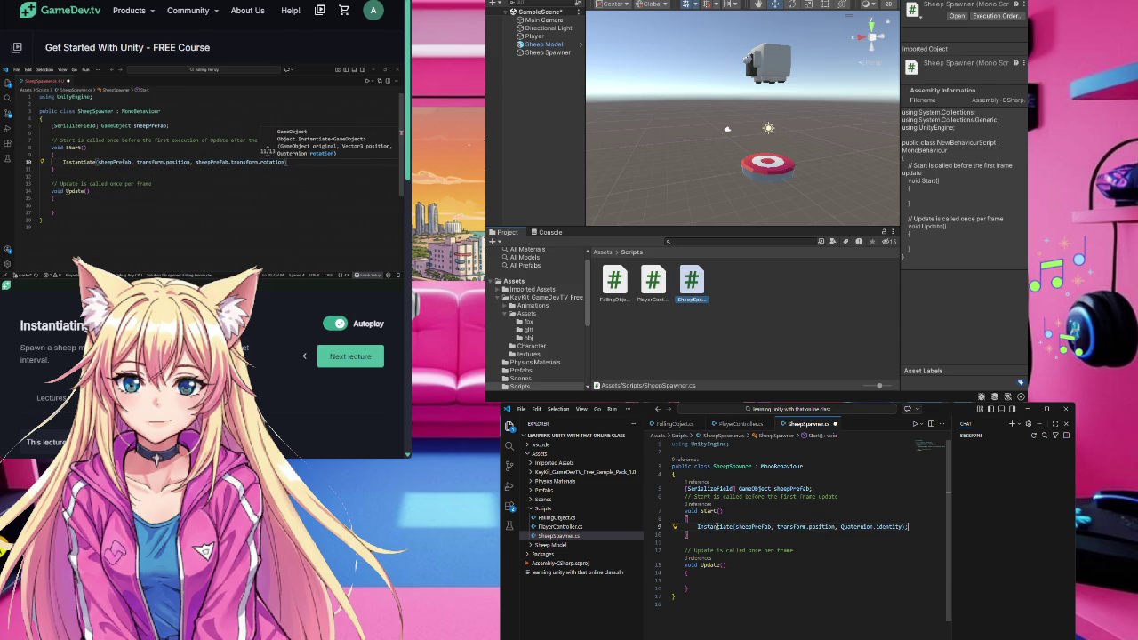
left_click_drag(842, 526, 906, 526)
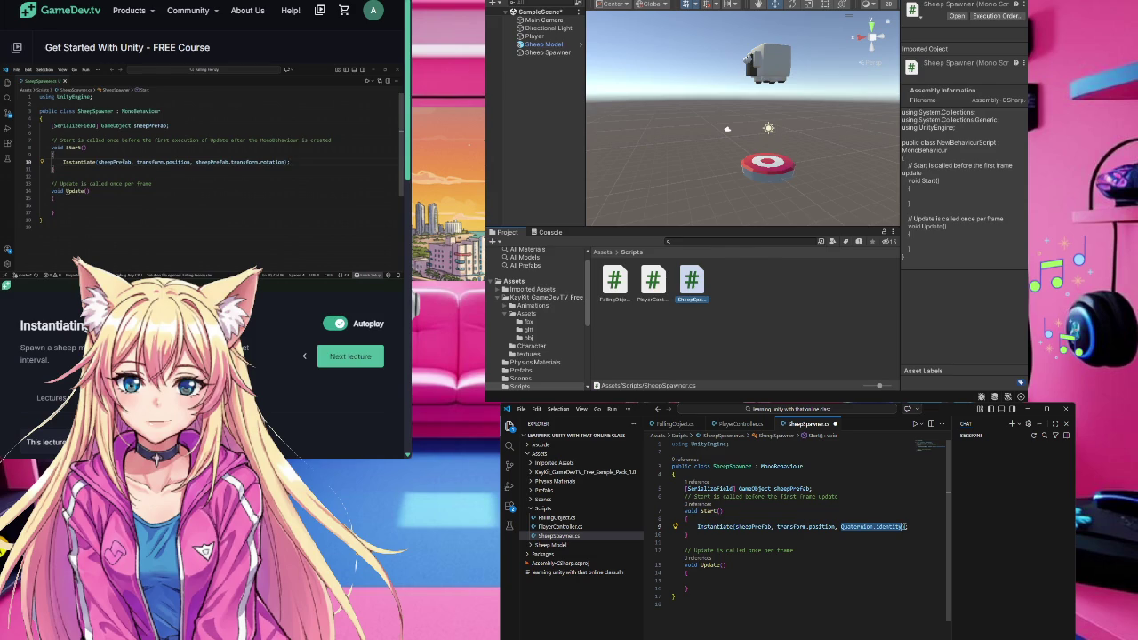
type("sheepPrefab.transform")
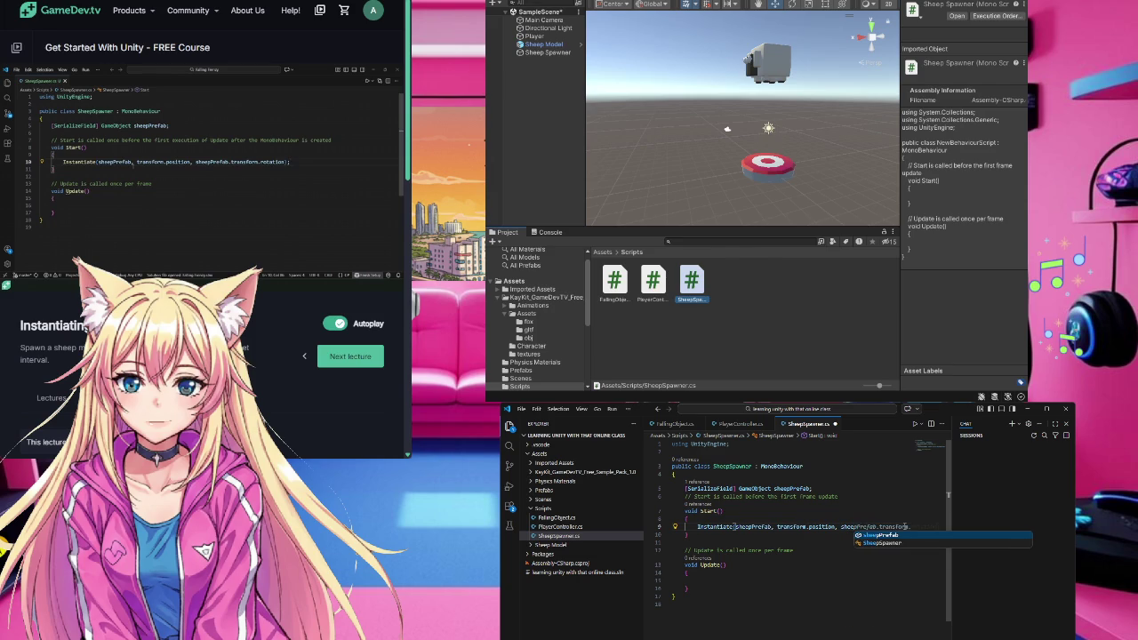
type("p")
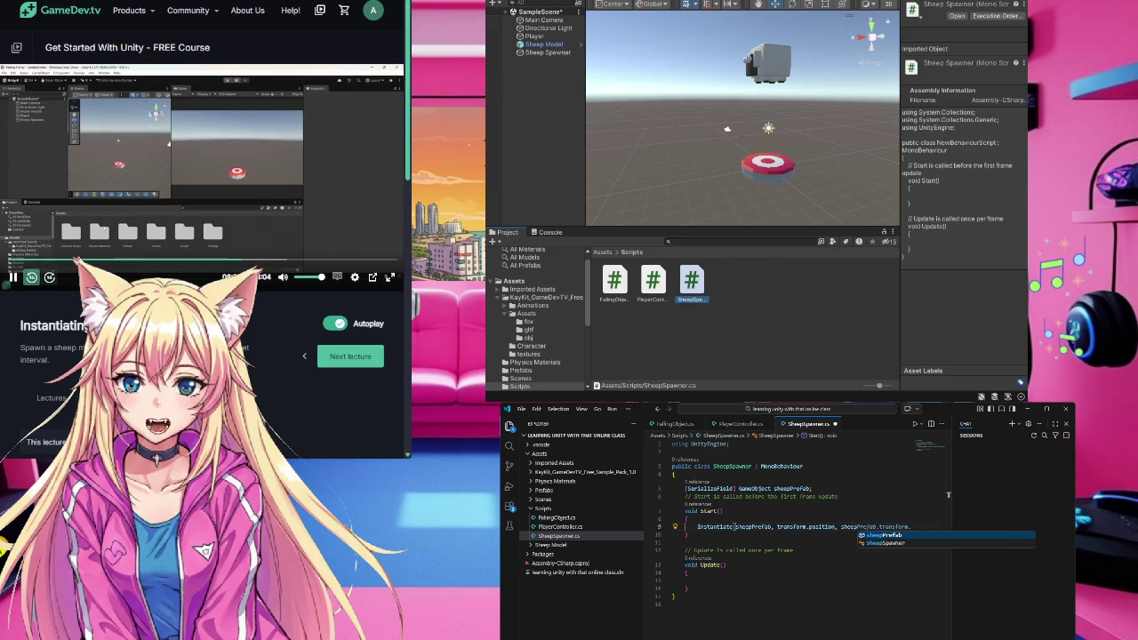
- Complete the rotation argument as sheepPrefab.transform.rotation after rechecking the tutorial code
left_click(36, 278)
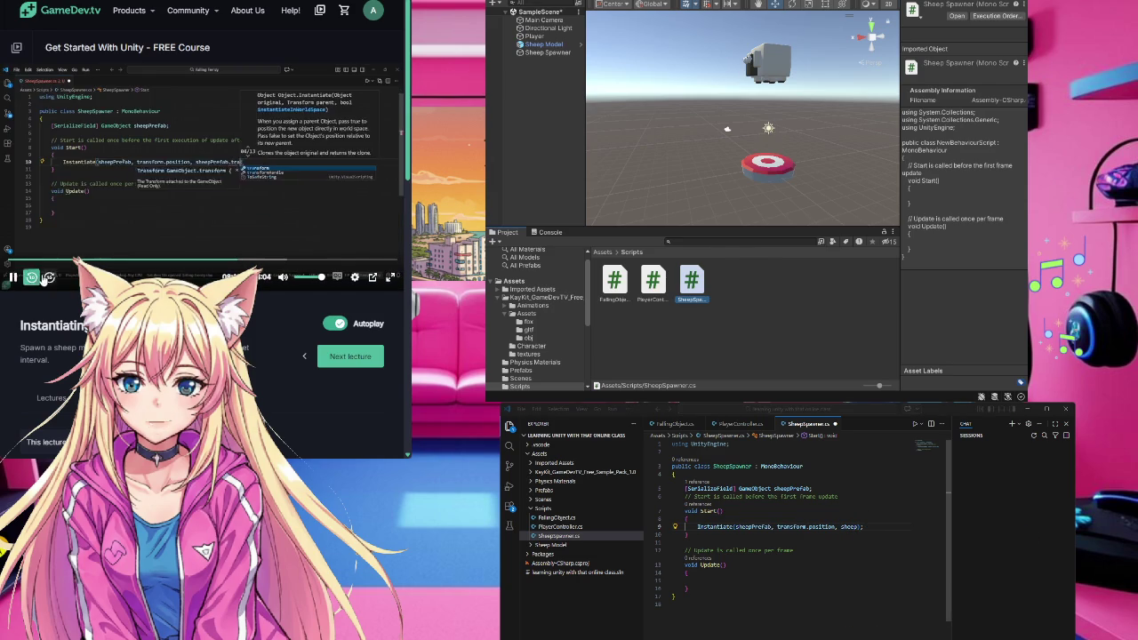
left_click(276, 221)
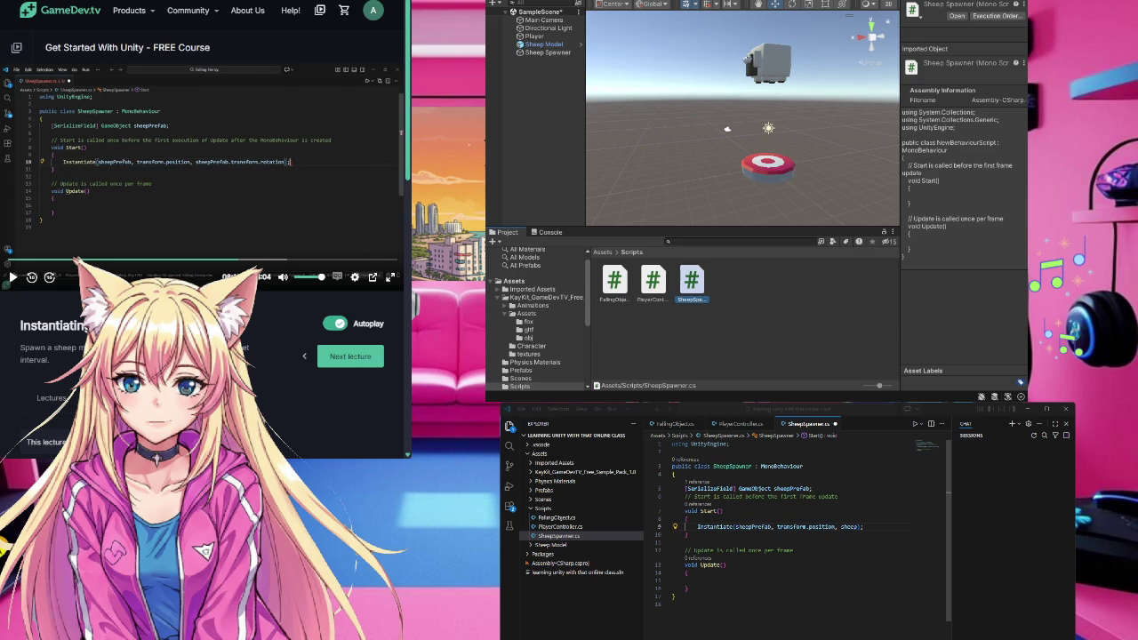
left_click(859, 526)
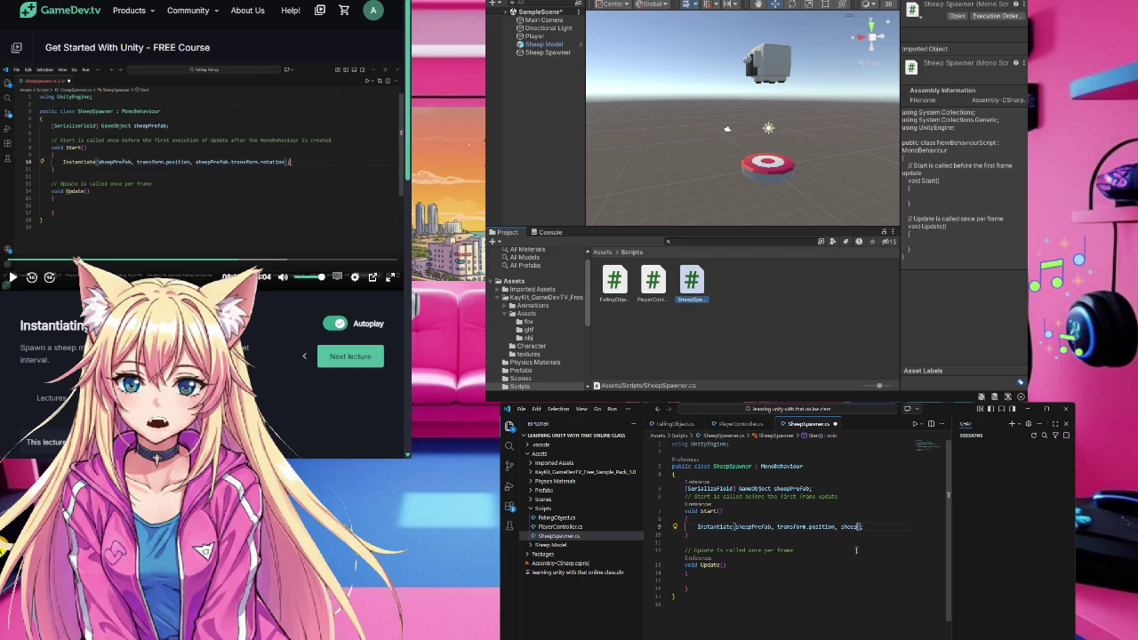
type("Prefab.transform.")
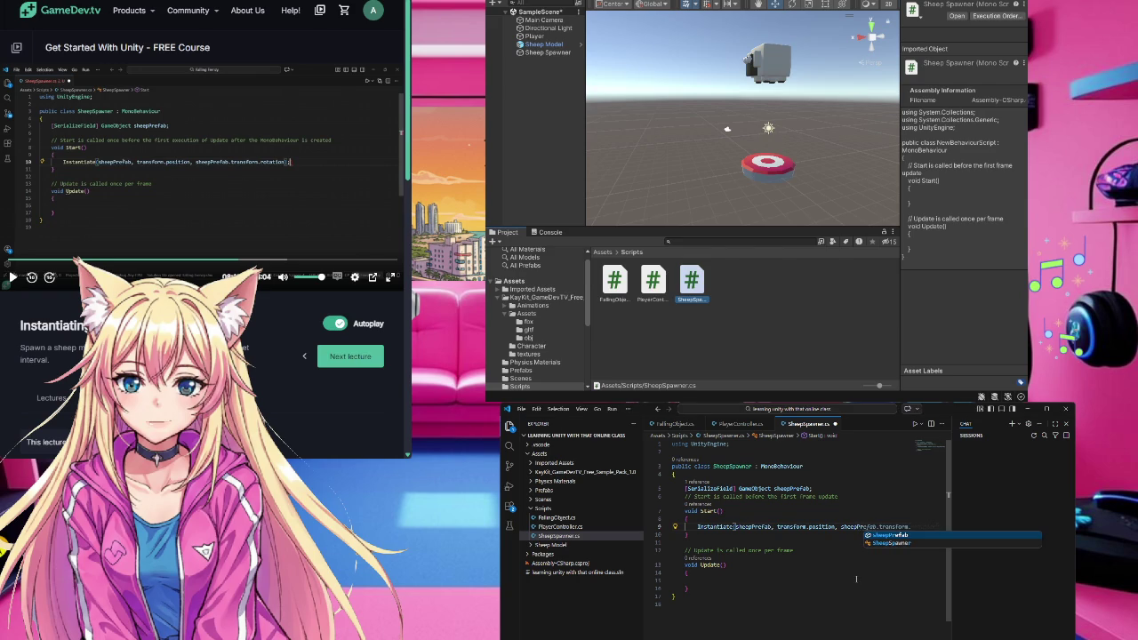
key("Tab")
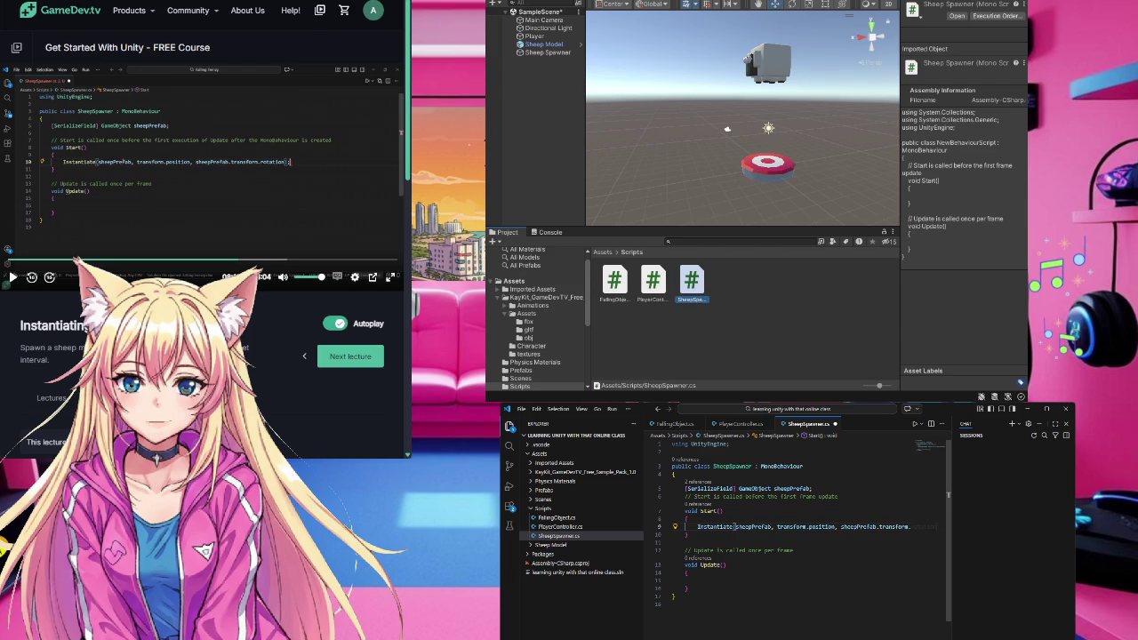
key("Tab")
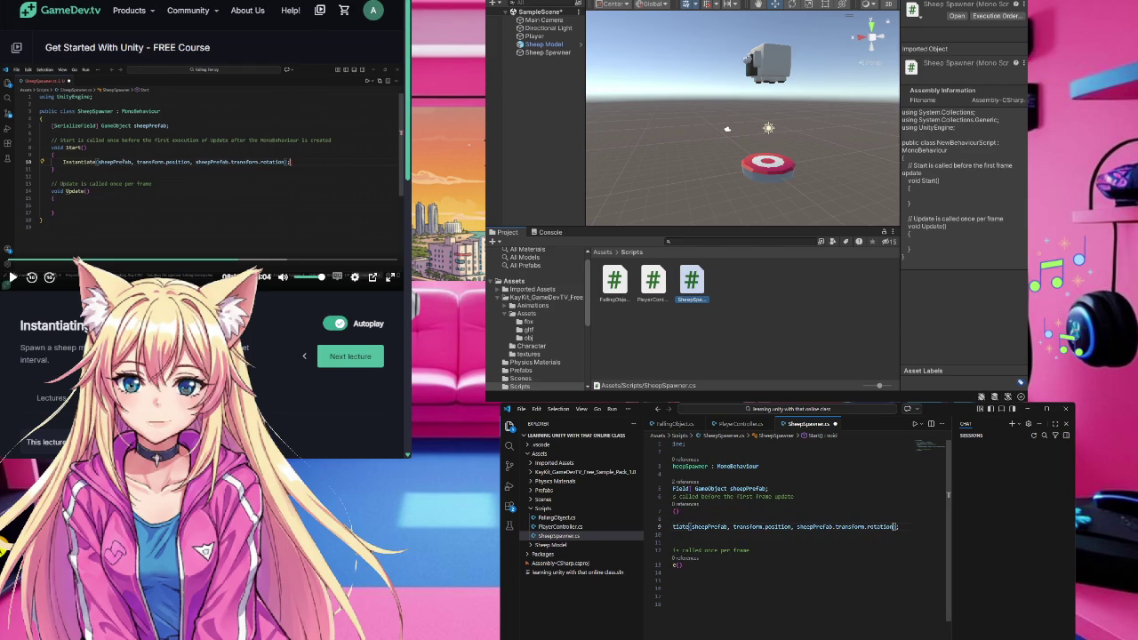
- Save SheepSpawner.cs and switch back to Unity
left_click(187, 206)
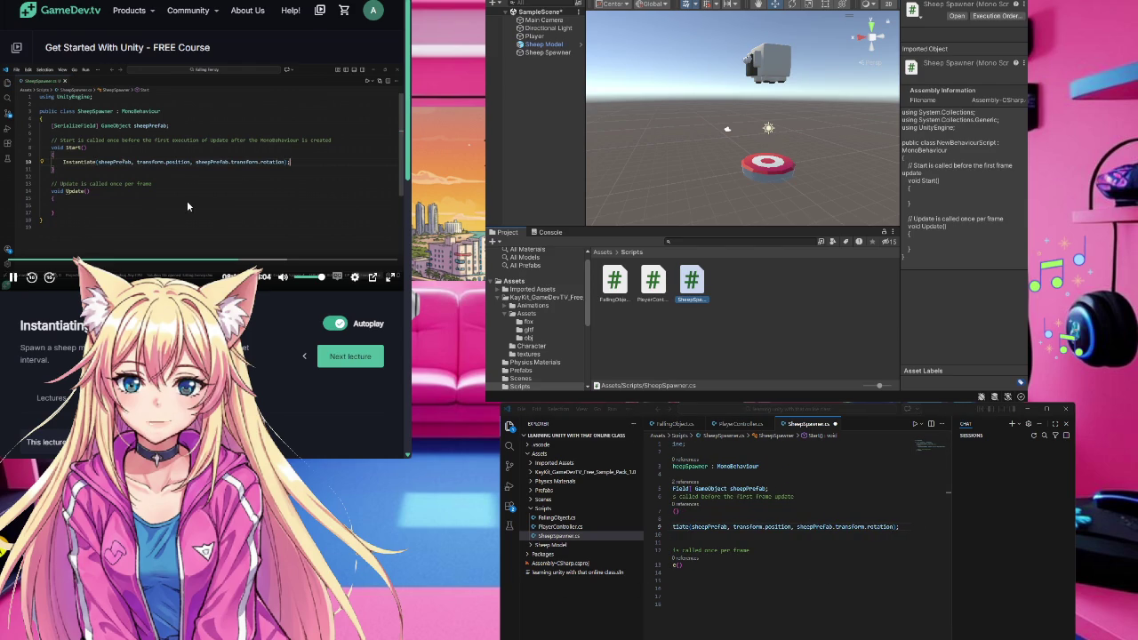
left_click(676, 604)
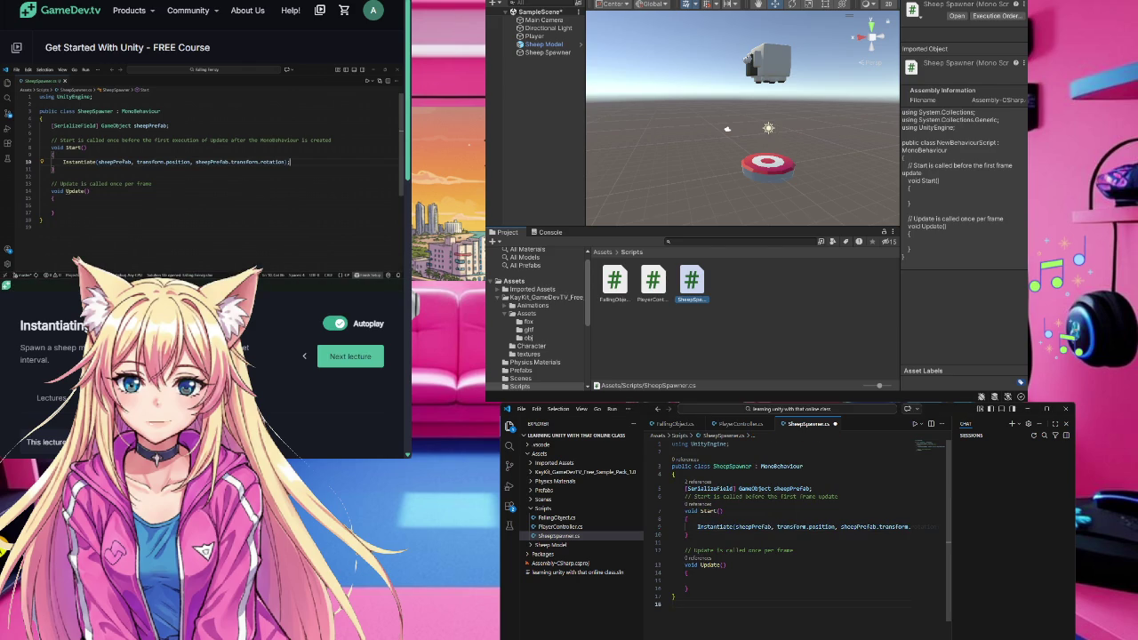
key("ctrl+s")
key("alt+Tab")
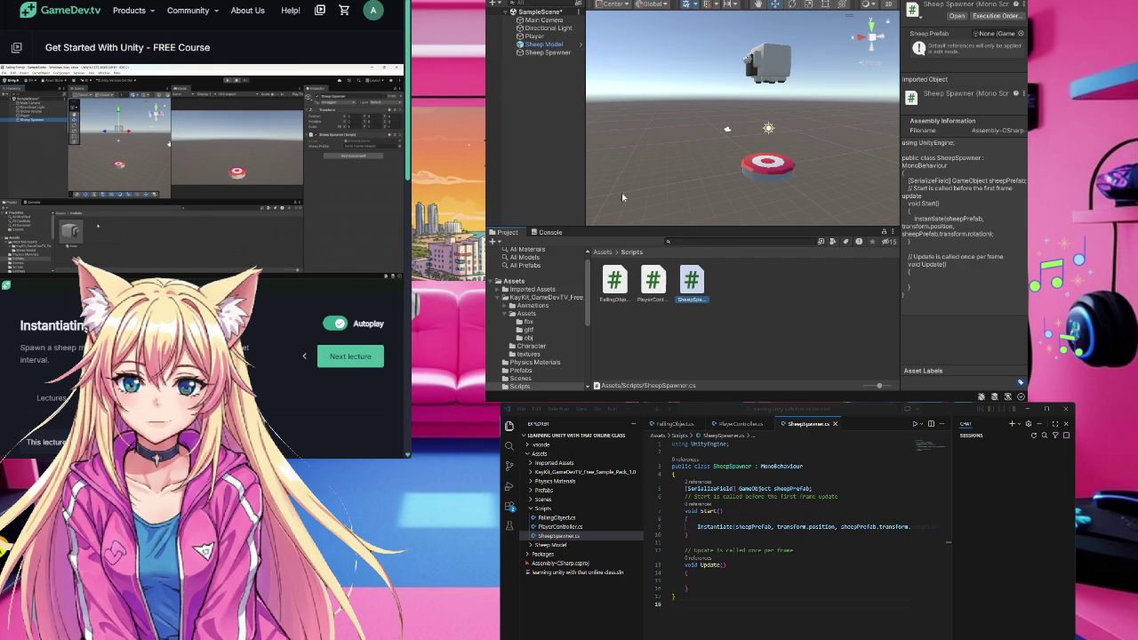
- Drag the Sheep Model prefab into the Sheep Spawner's Sheep Prefab slot
left_click(512, 283)
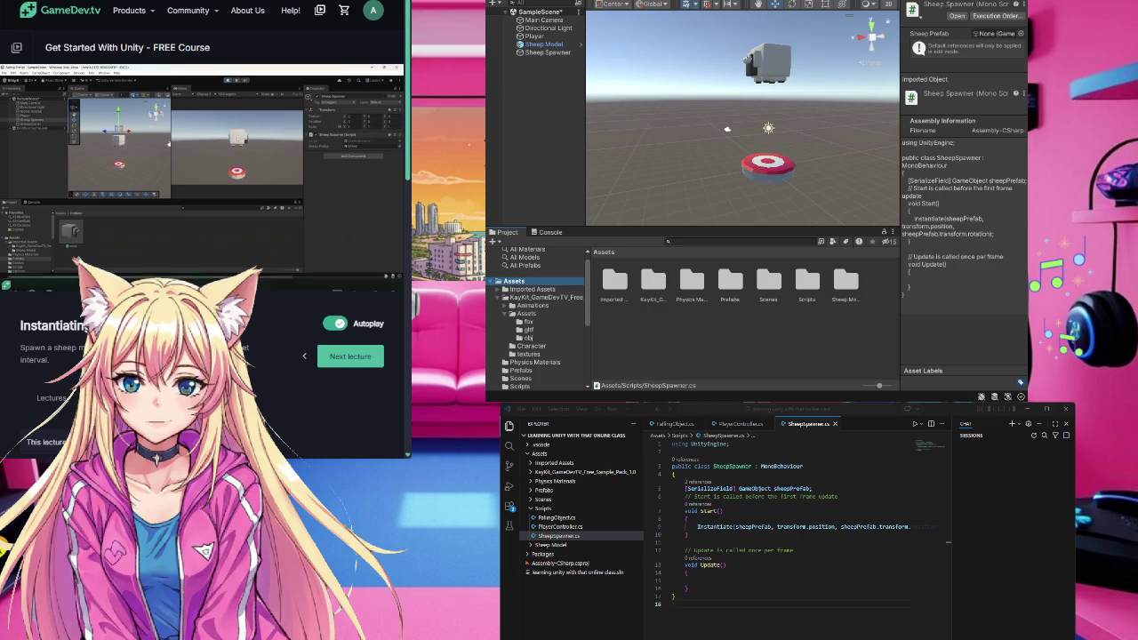
left_click(541, 53)
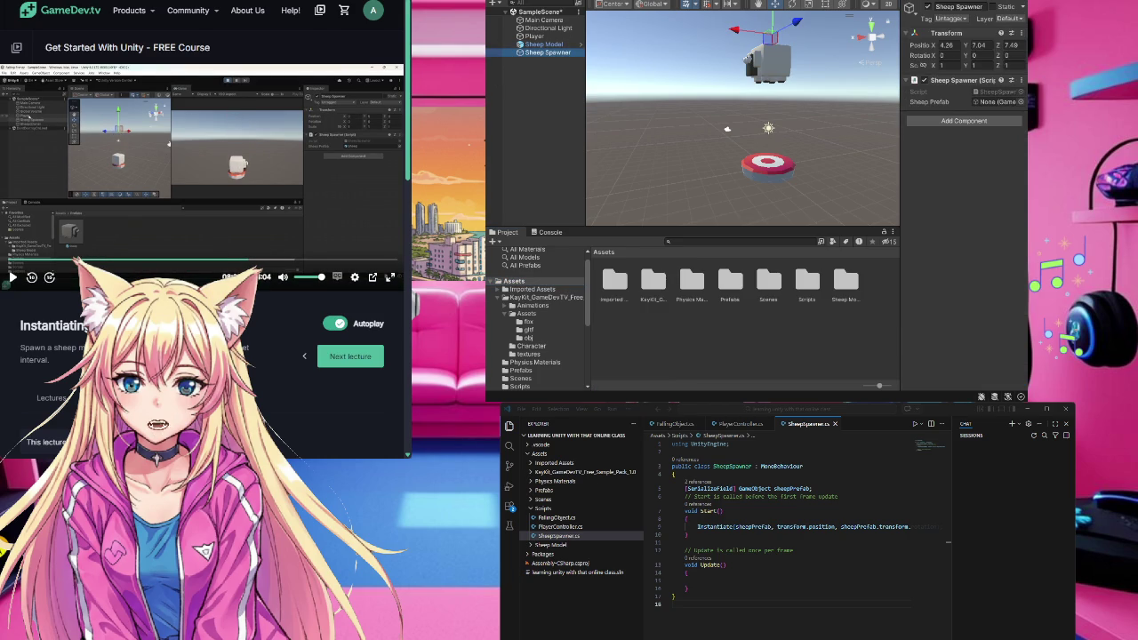
left_click(847, 287)
double_click(730, 283)
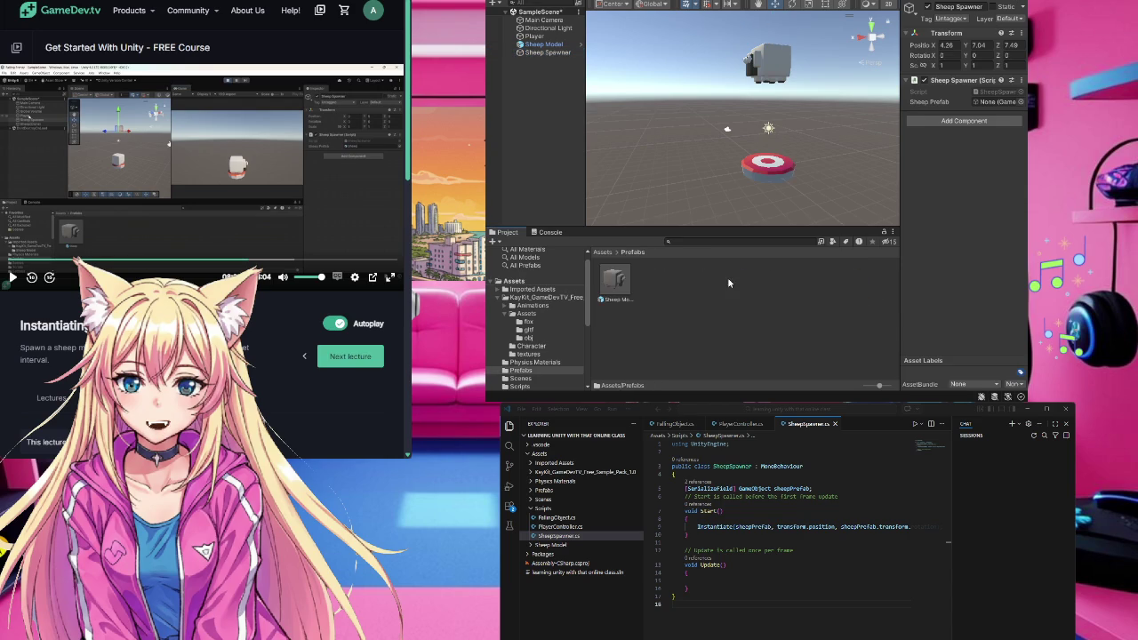
left_click_drag(619, 284, 997, 105)
- Reselect Sheep Spawner and select the Scripts folder under the top-level Assets
mouse_move(292, 211)
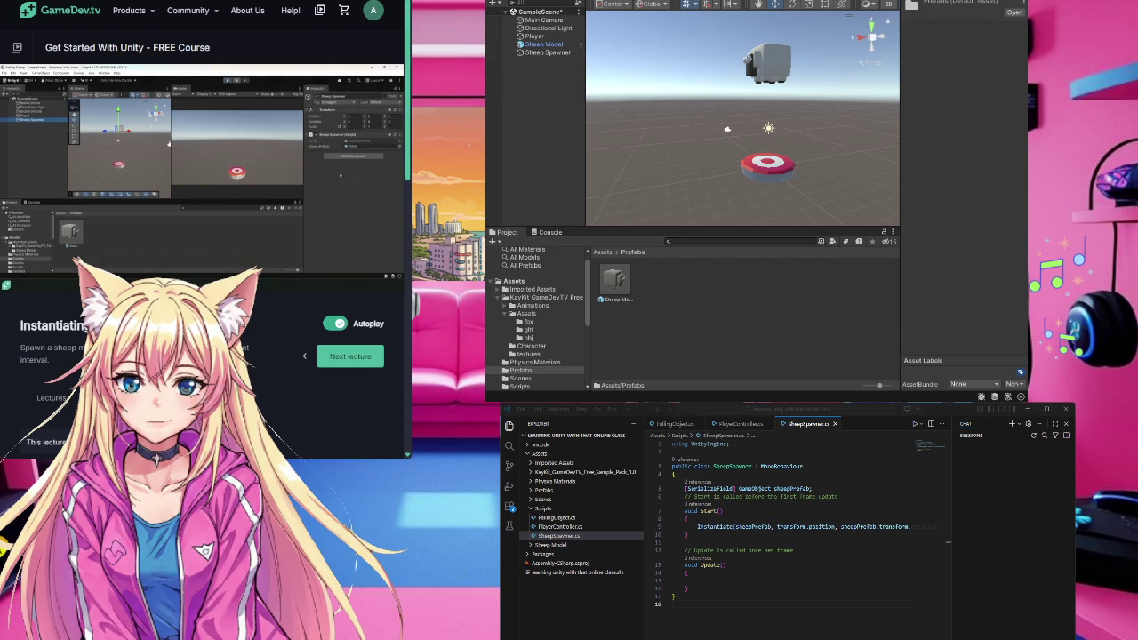
left_click(563, 53)
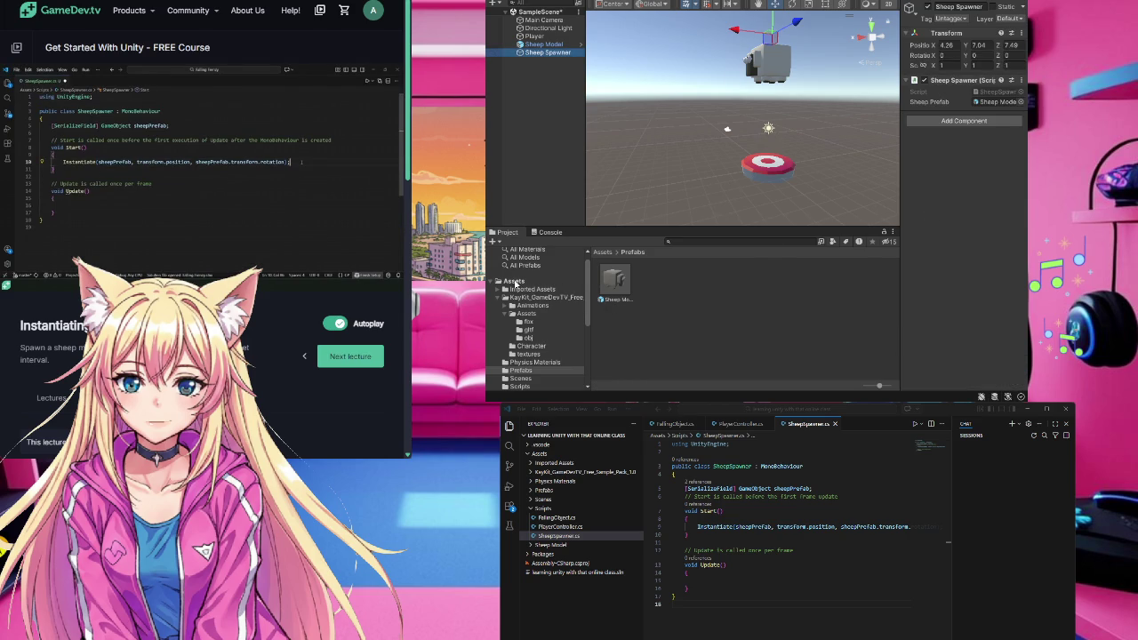
left_click(516, 281)
left_click(809, 284)
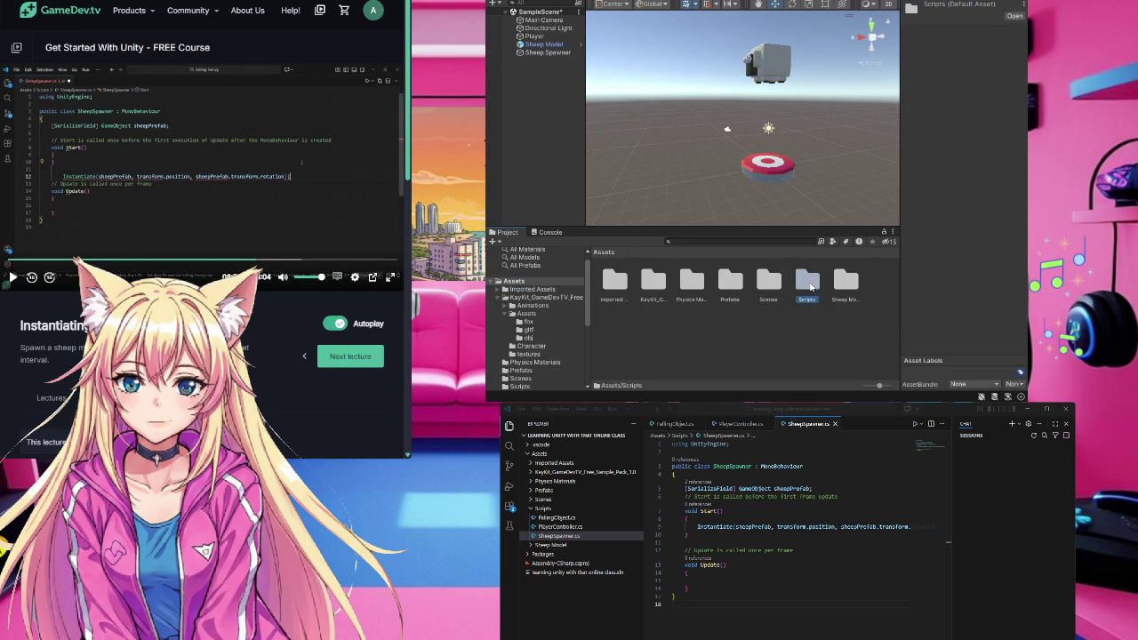
- Move the Instantiate line from Start down into Update's body and indent it
key("alt+Tab")
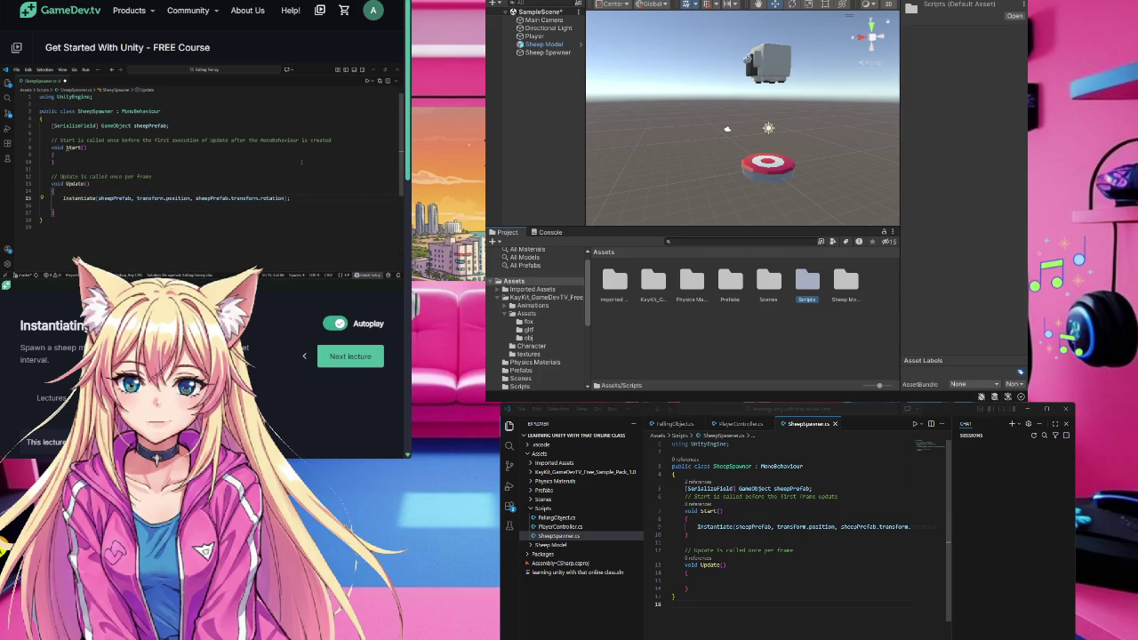
mouse_move(243, 227)
left_click(697, 527)
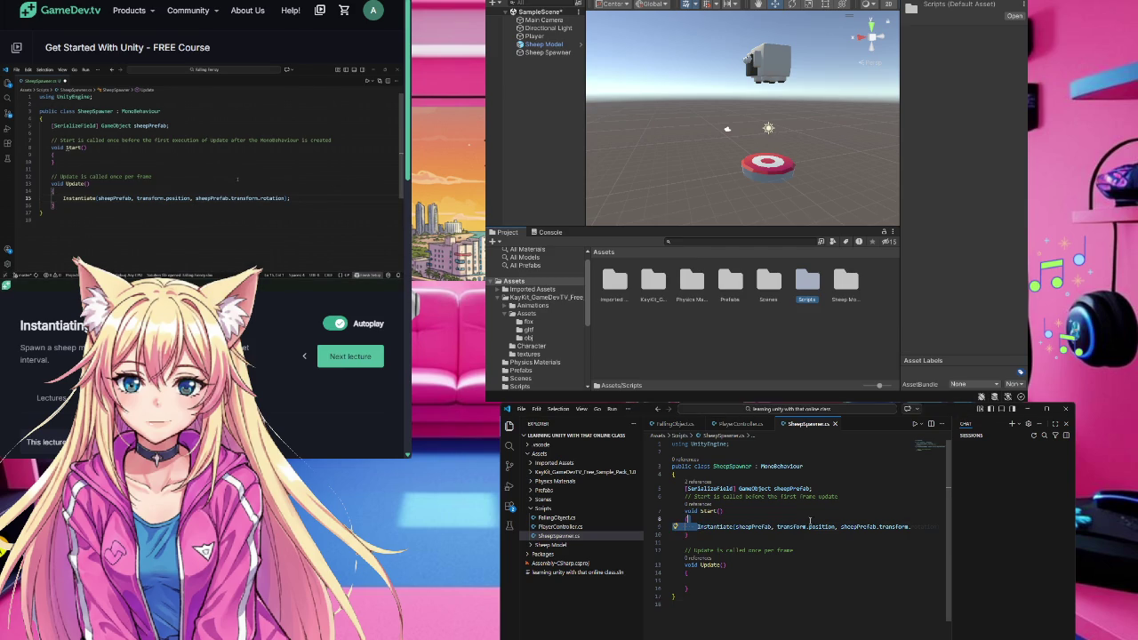
left_click_drag(697, 527, 915, 527)
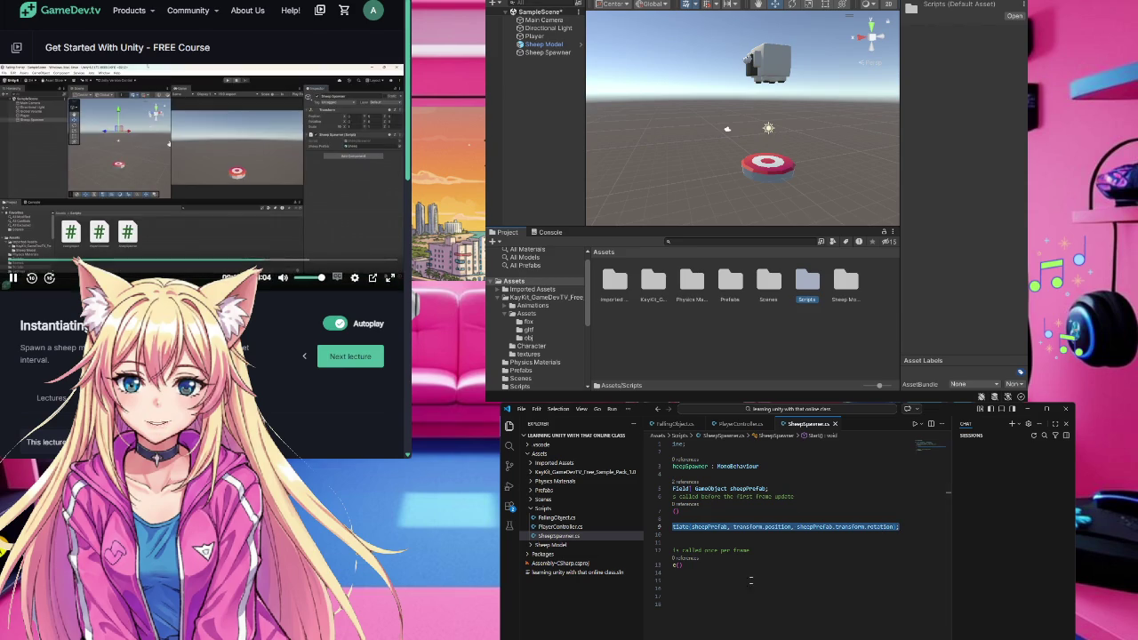
key("alt+Down")
key("alt+Down")
key("alt+Down")
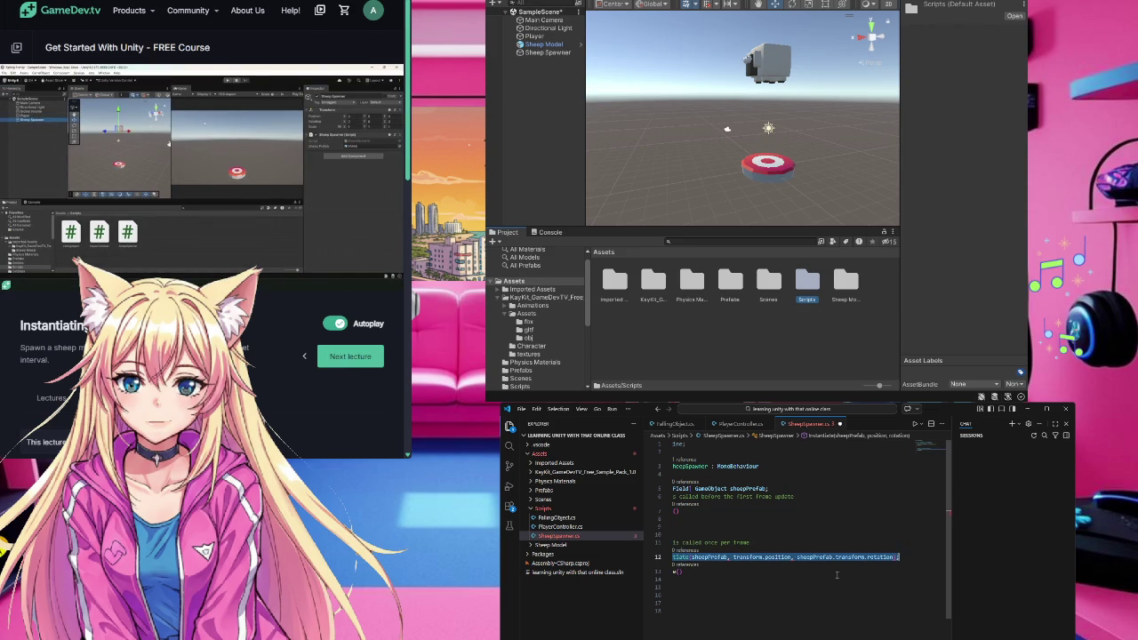
key("alt+Down")
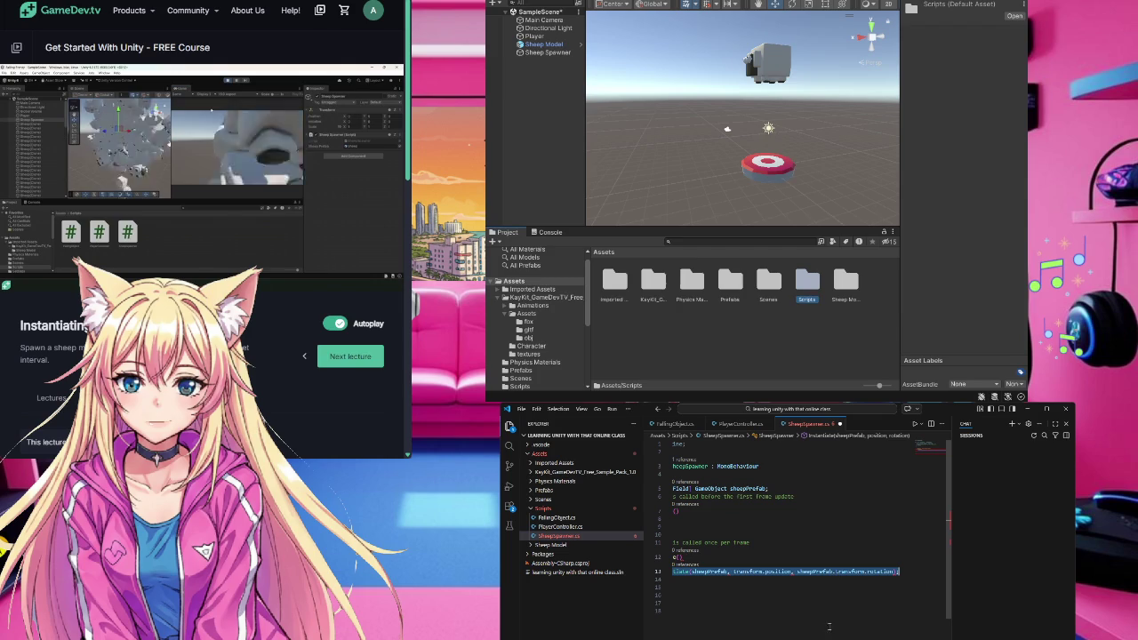
key("Tab")
key("Tab")
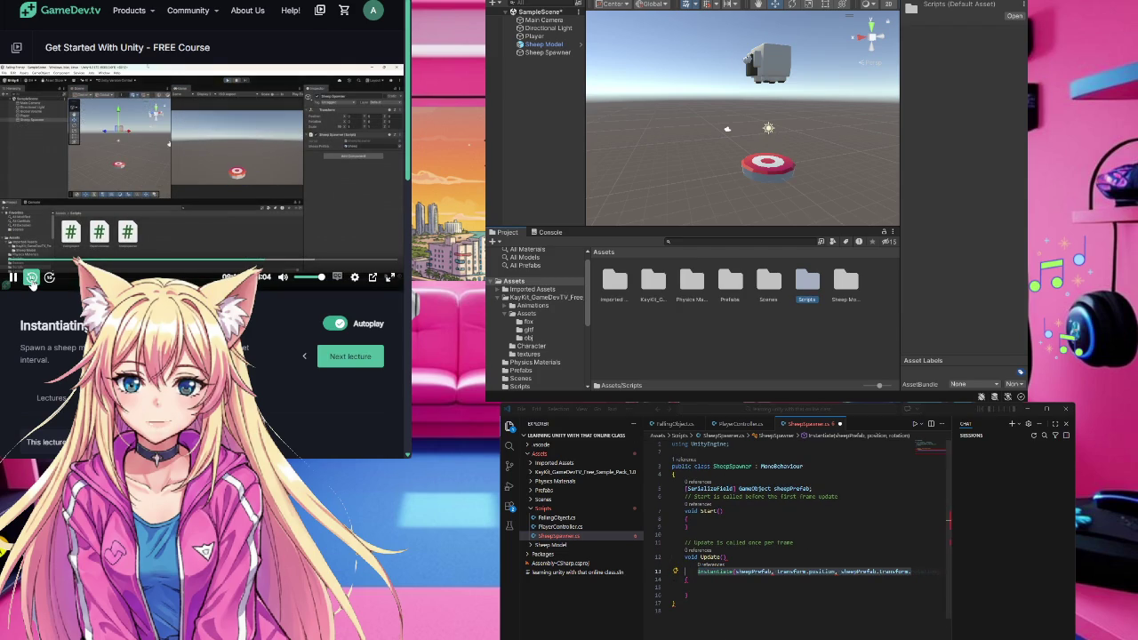
- Compare against the tutorial video and check the end of the Instantiate line
left_click(31, 278)
left_click(148, 213)
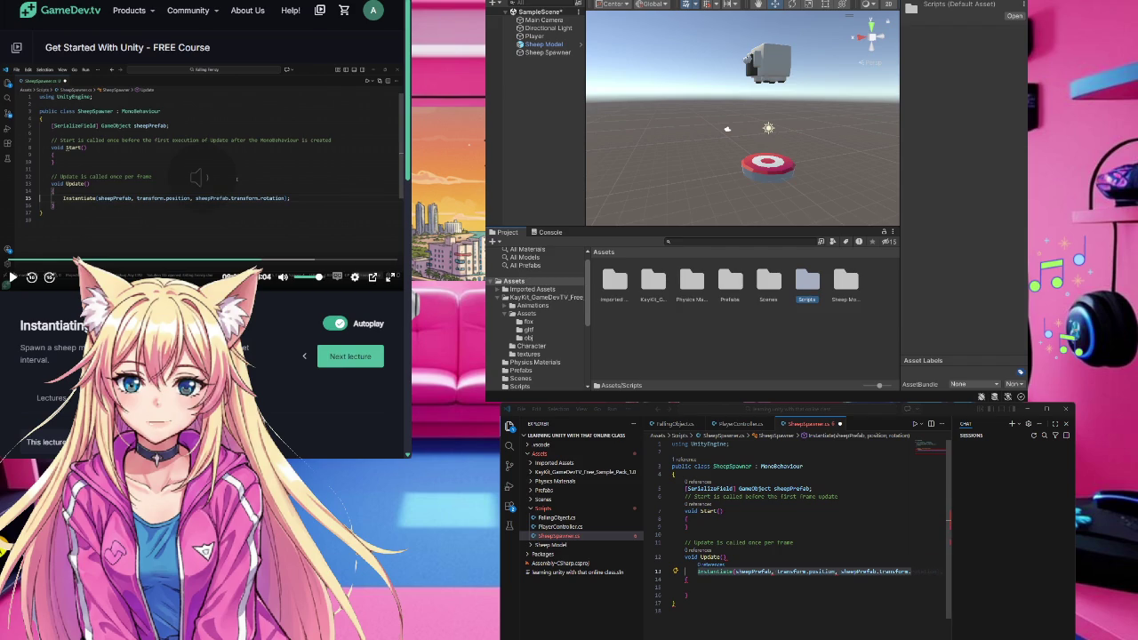
key("alt+Tab")
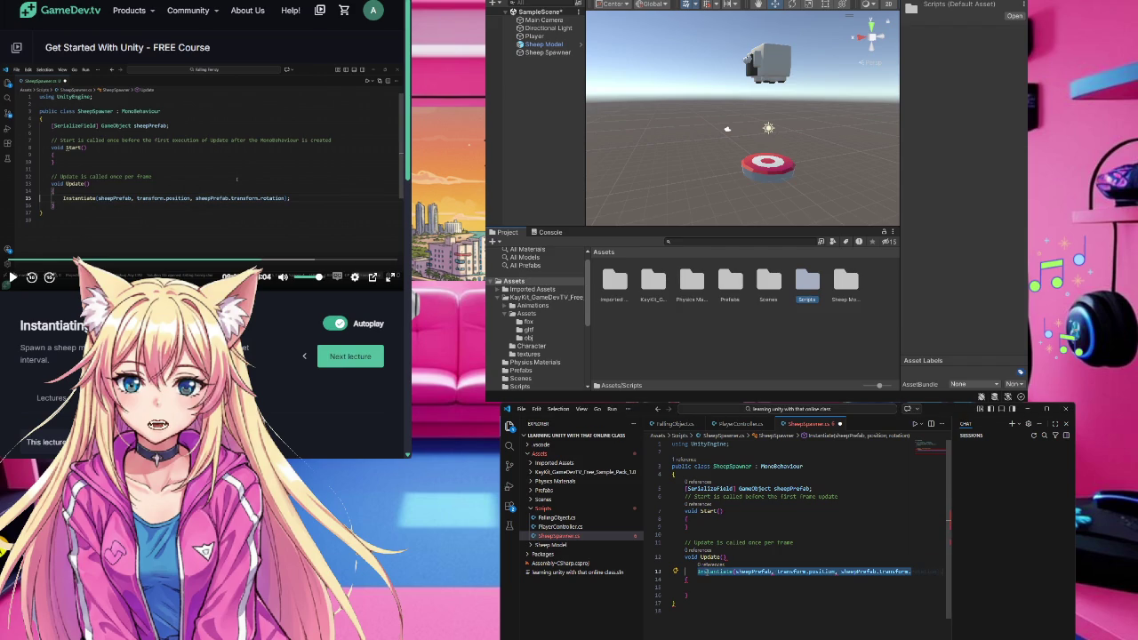
key("ctrl+v")
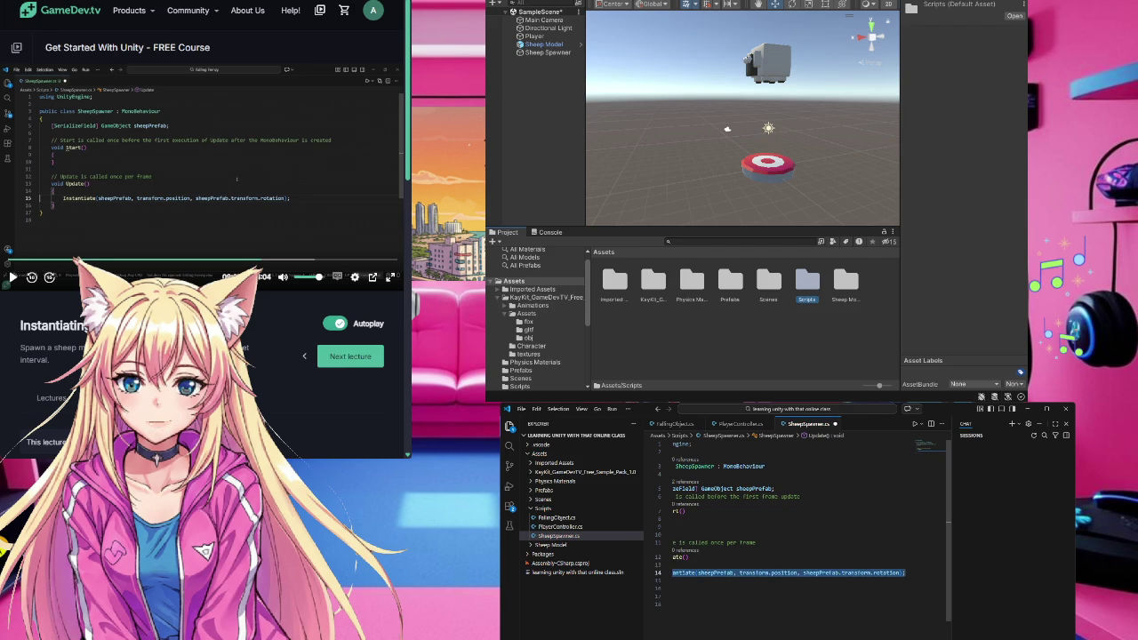
scroll(783, 533, "left", 2)
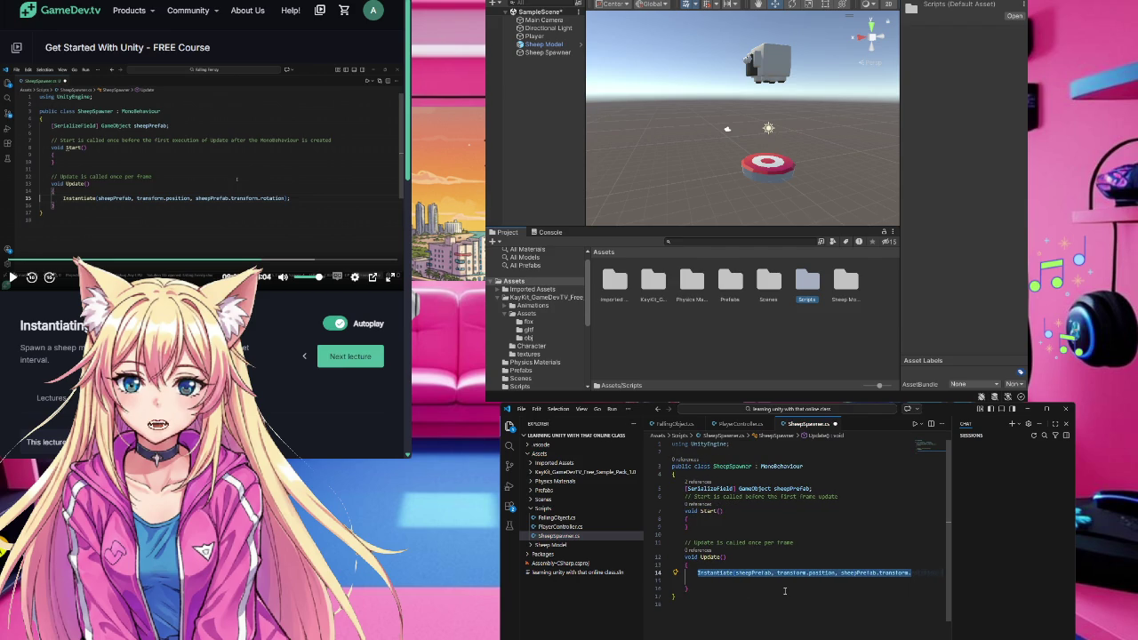
left_click(247, 199)
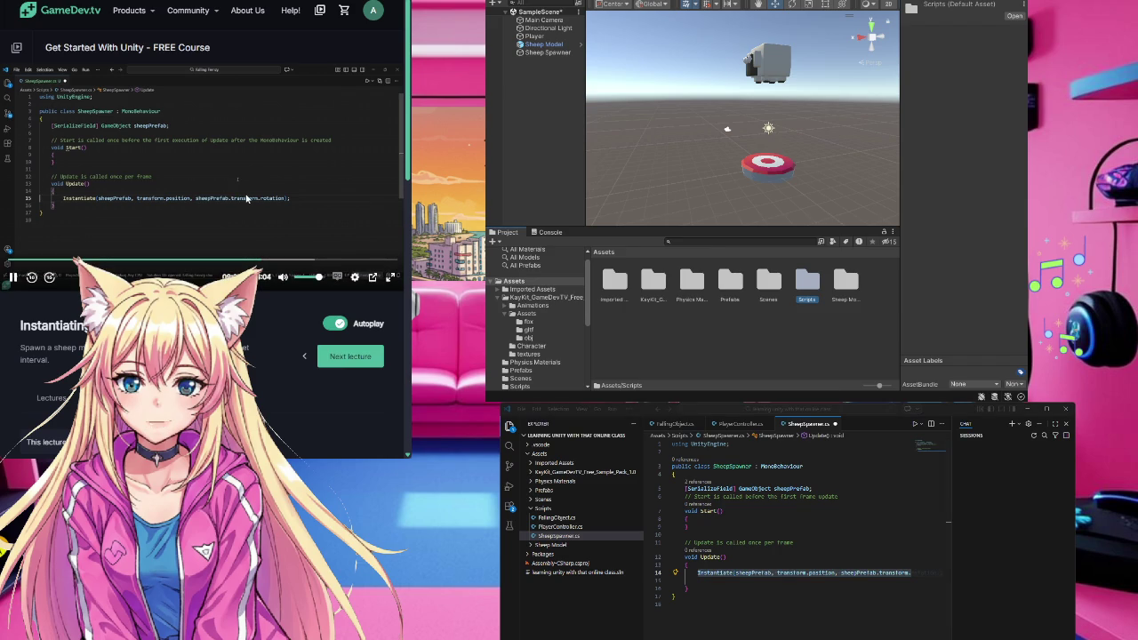
left_click(676, 603)
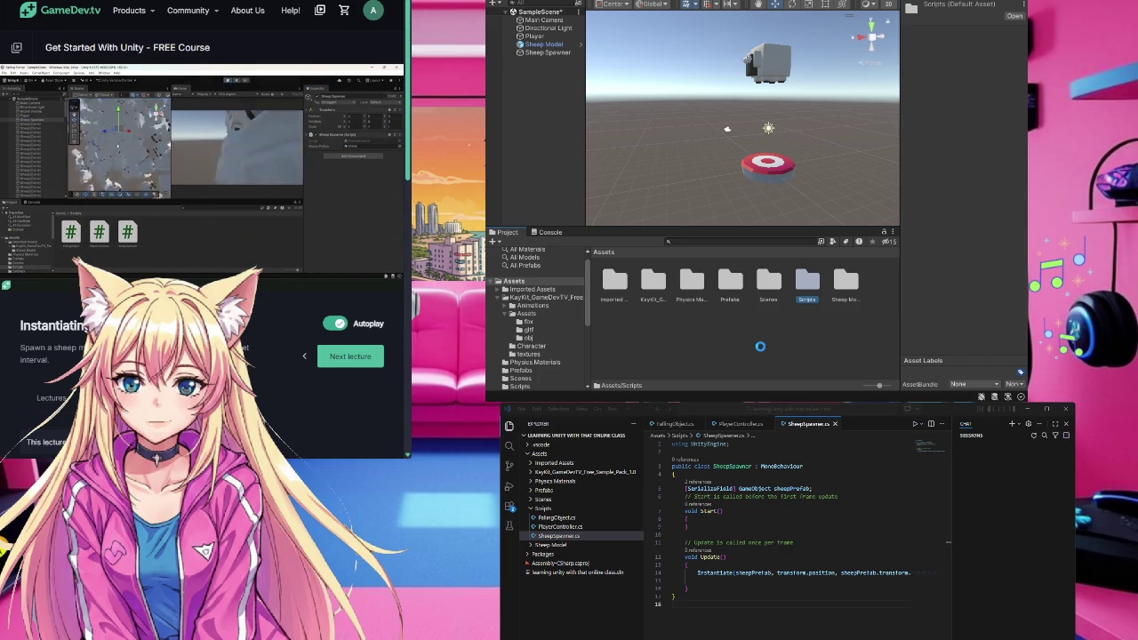
mouse_move(178, 223)
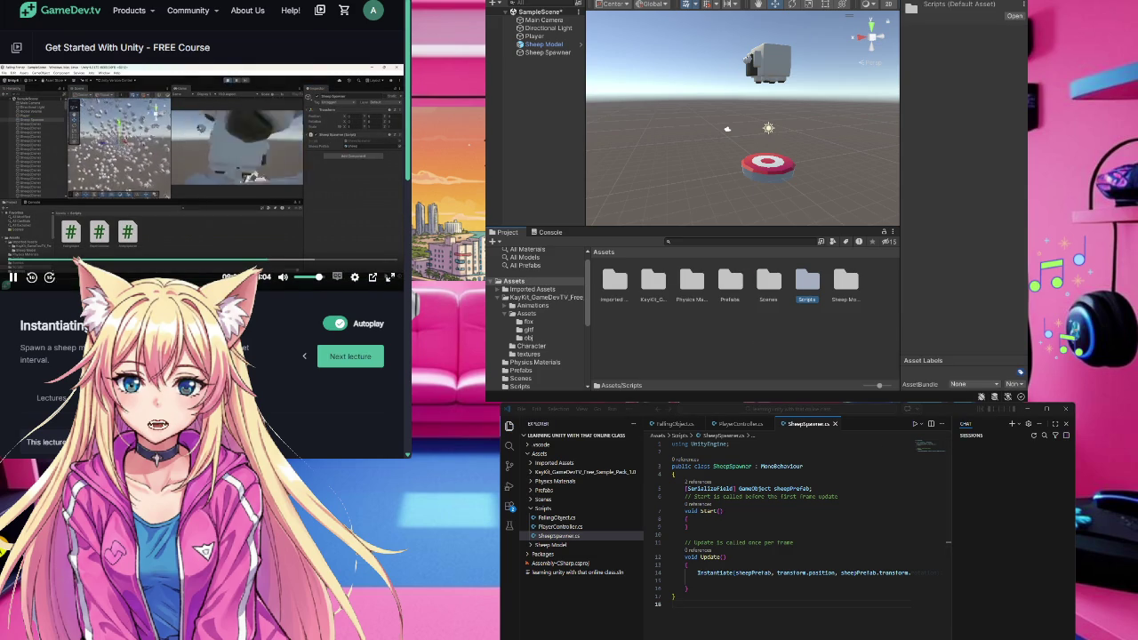
left_click(178, 222)
left_click(705, 335)
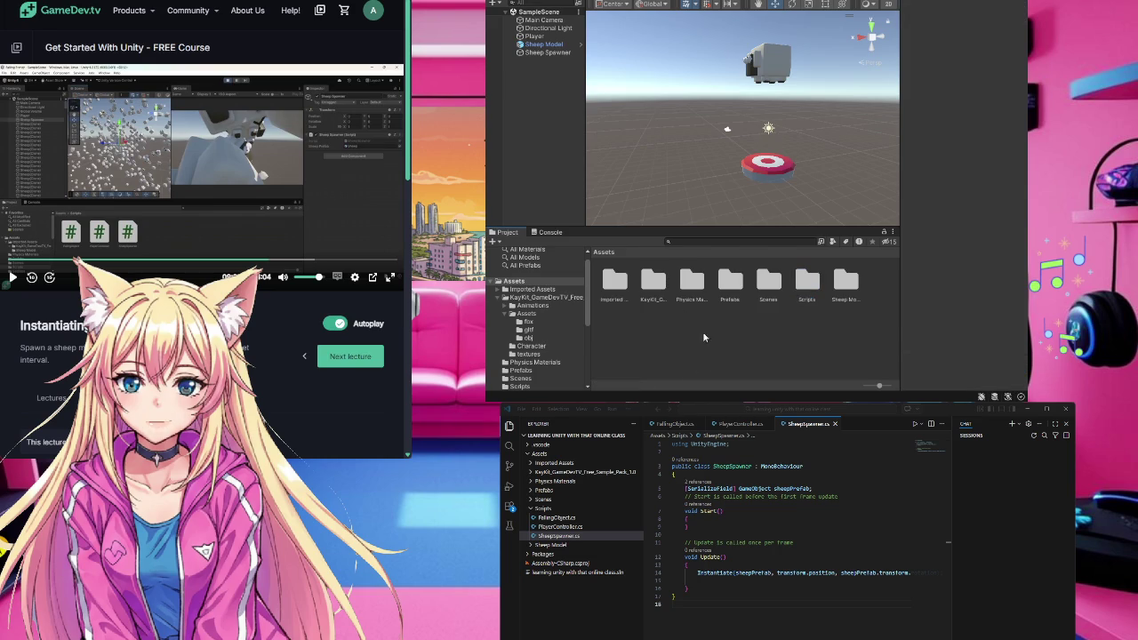
scroll(747, 156, "down", 1)
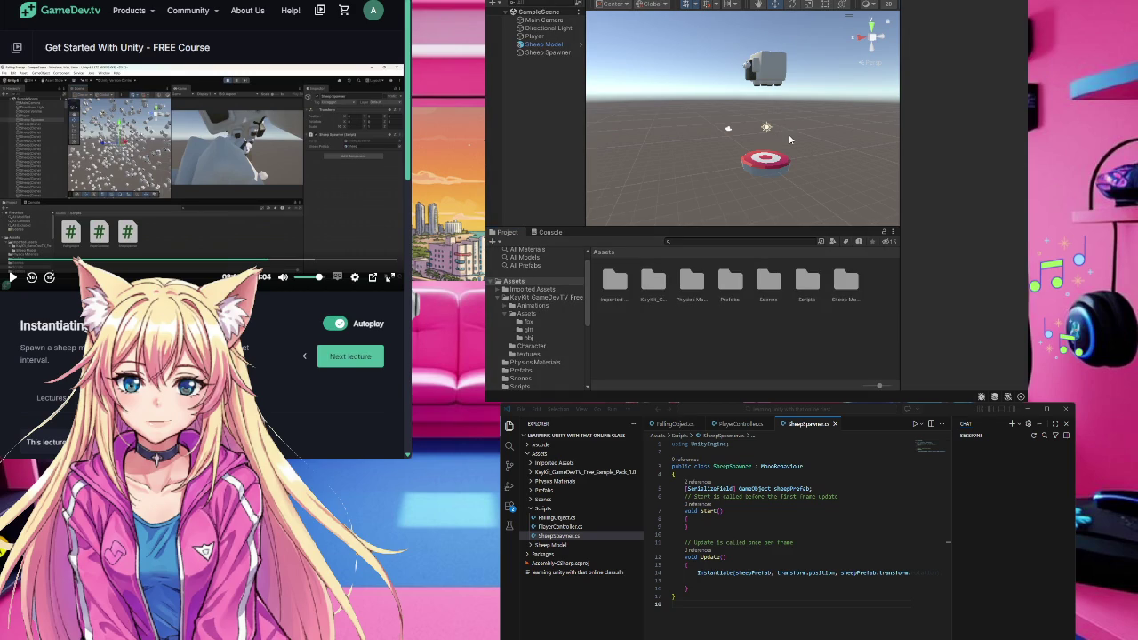
key("ctrl+p")
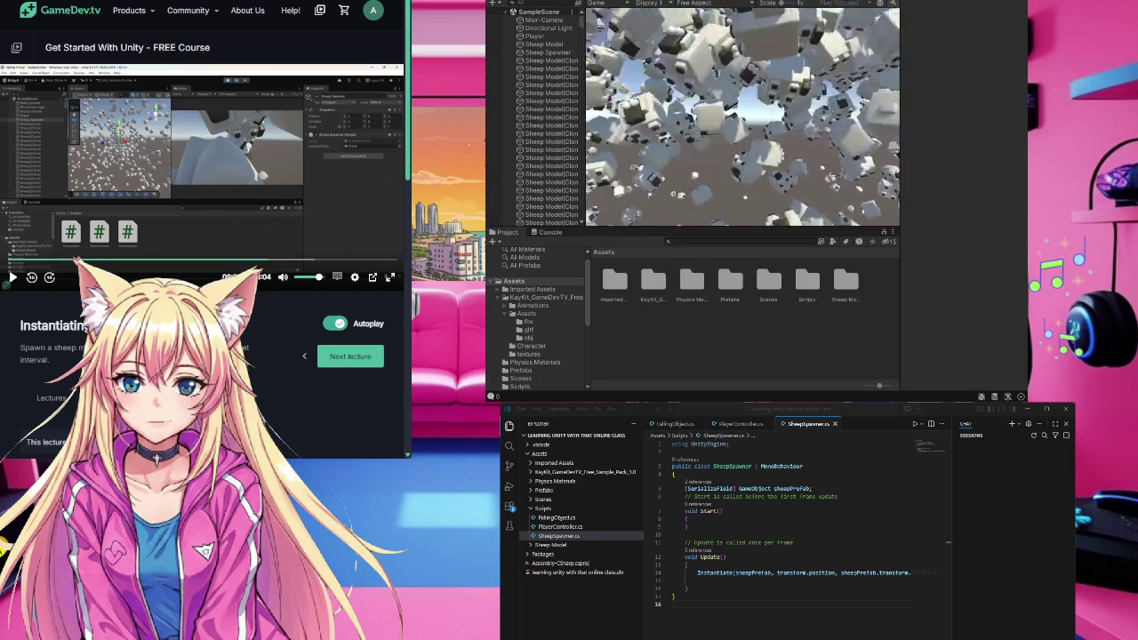
key("ctrl+p")
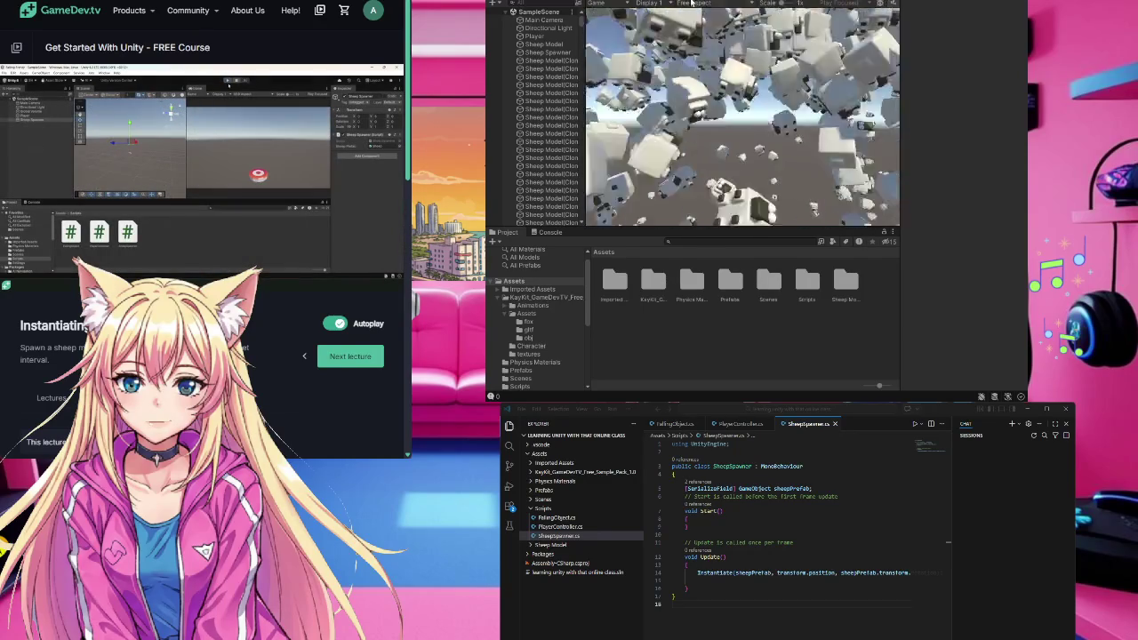
key("ctrl+p")
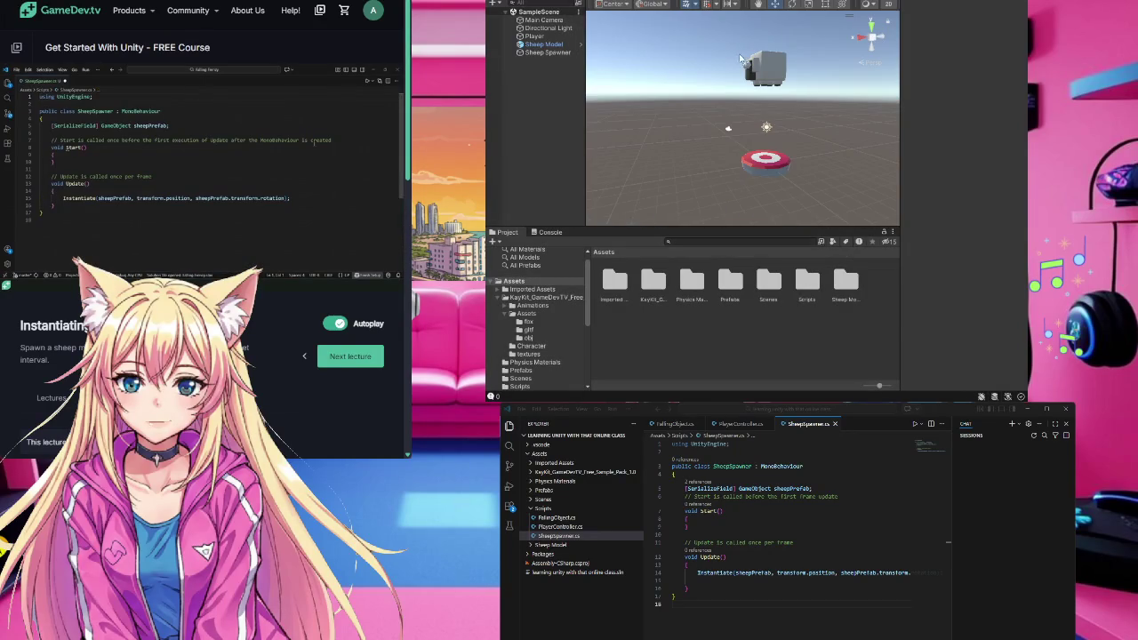
- Comment out the Instantiate line in Update with Ctrl+/ and insert a blank line above it
left_click(673, 604)
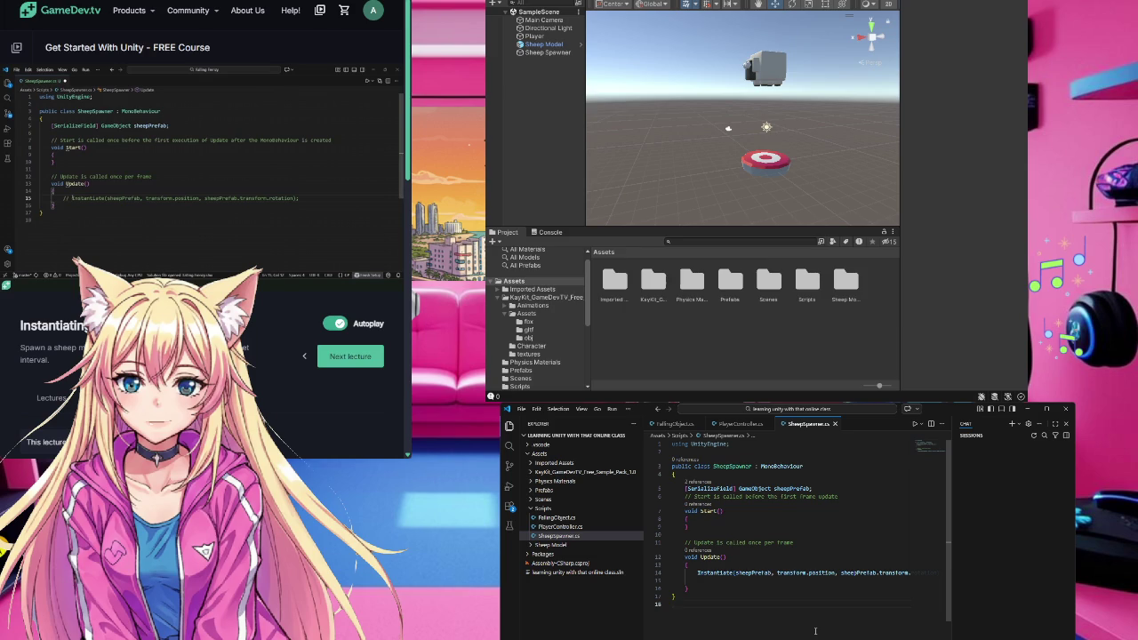
left_click(698, 574)
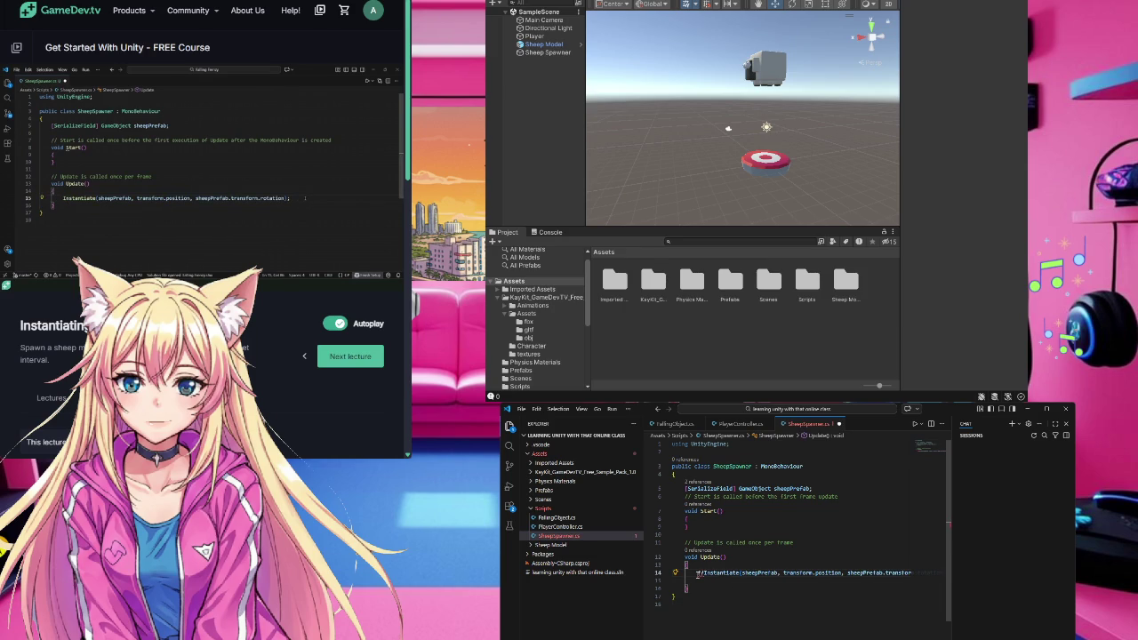
key("ctrl+slash")
key("ctrl+slash")
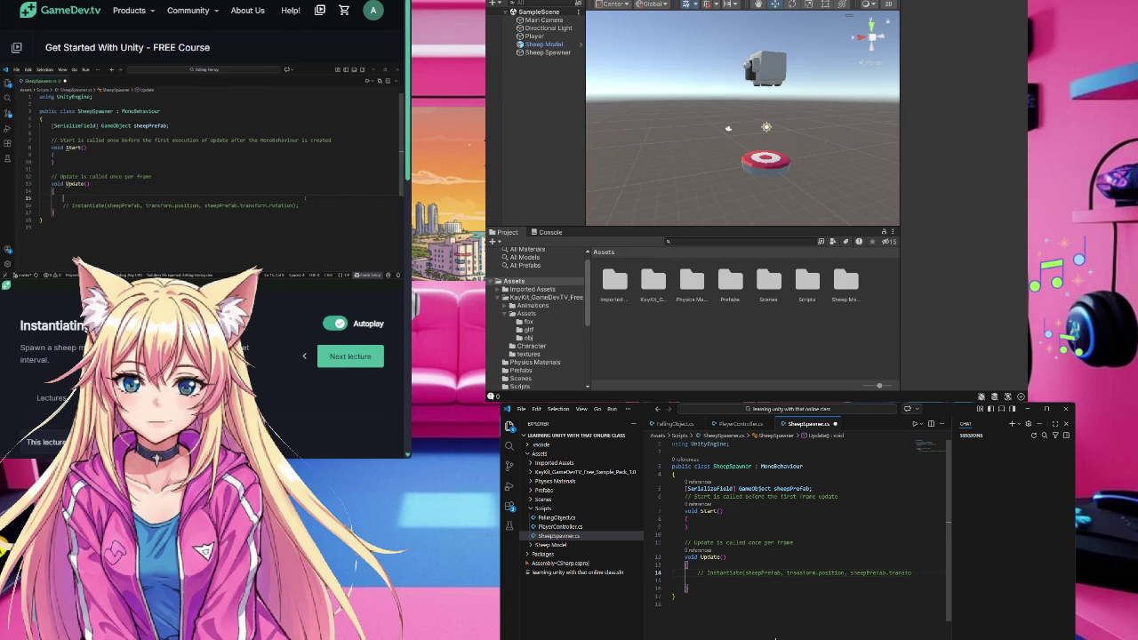
key("Return")
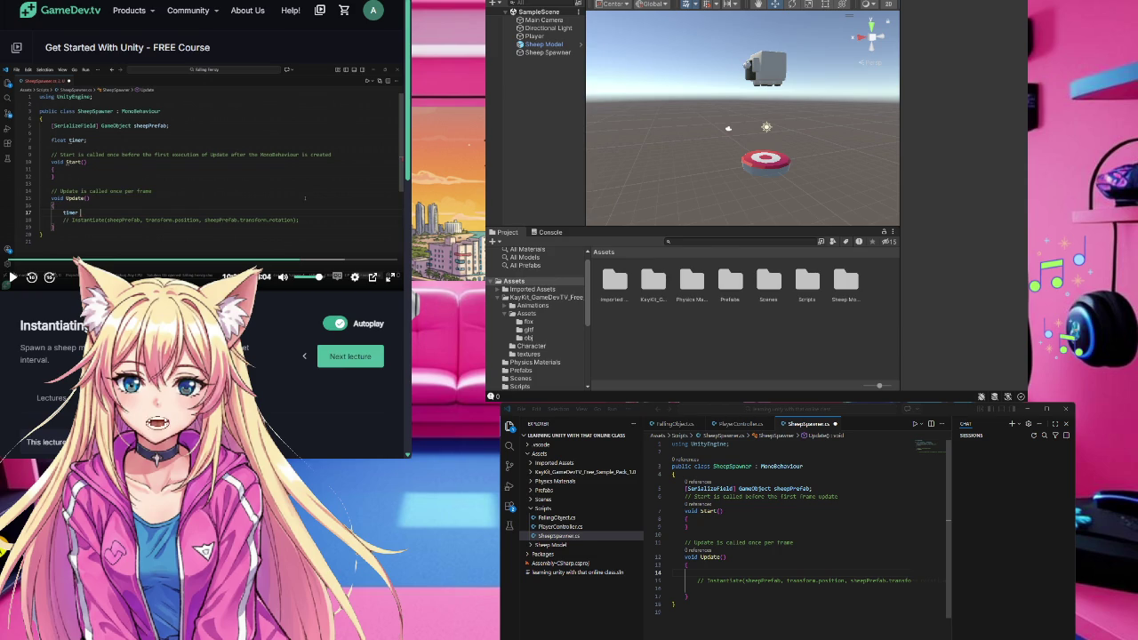
left_click(841, 494)
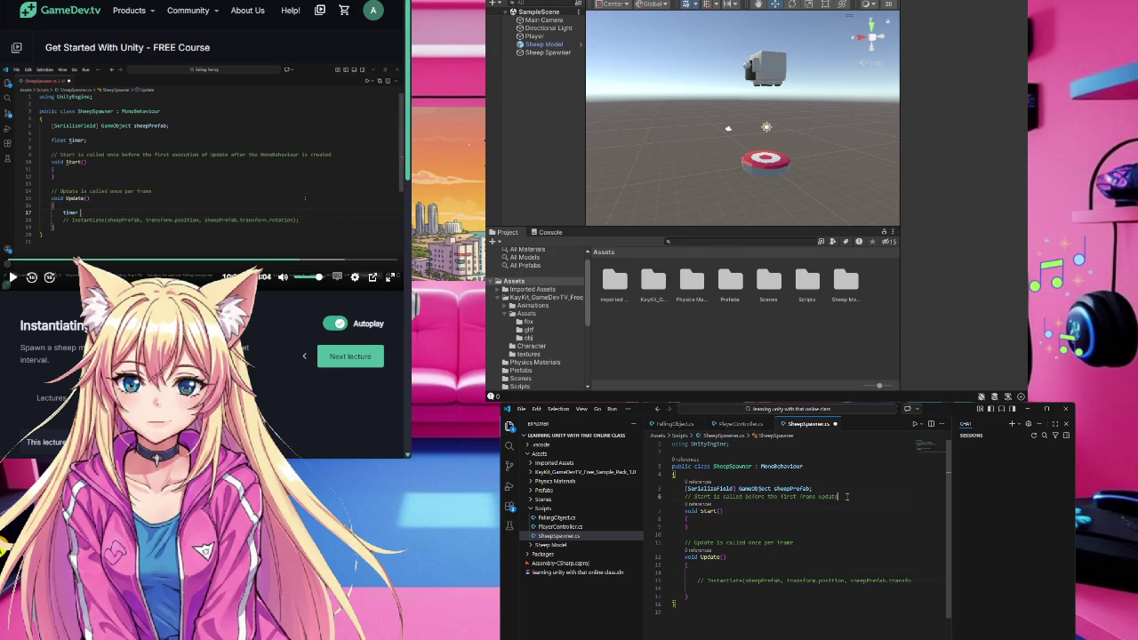
- Declare a float timer field below the sheepPrefab field
key("Return")
key("Return")
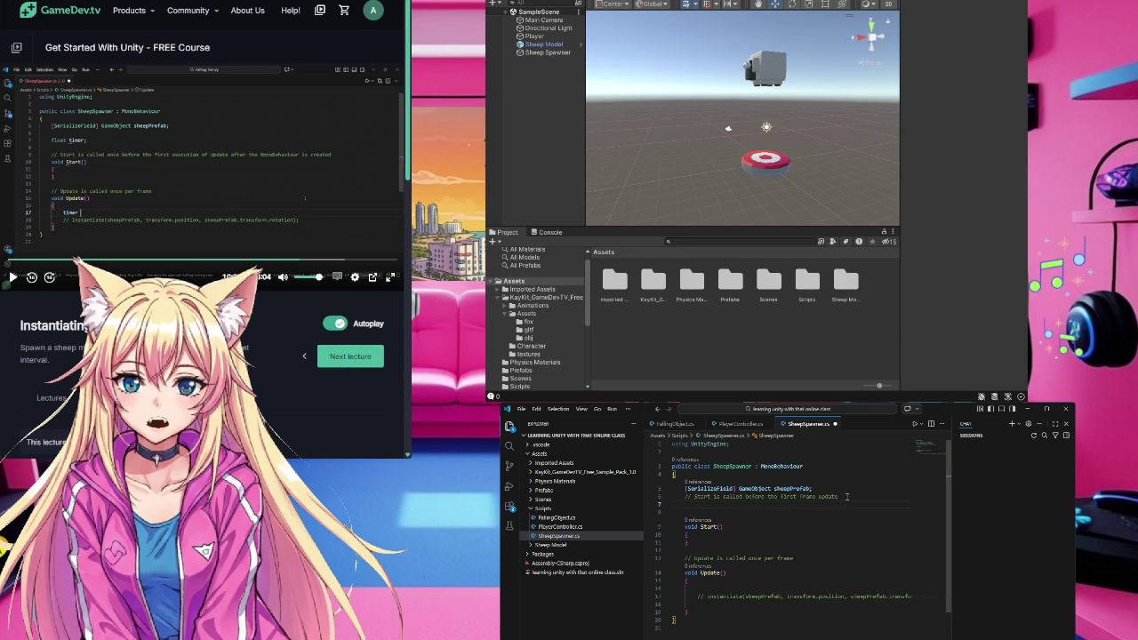
key("Return")
key("BackSpace")
key("Tab")
type("float timer = 0f;")
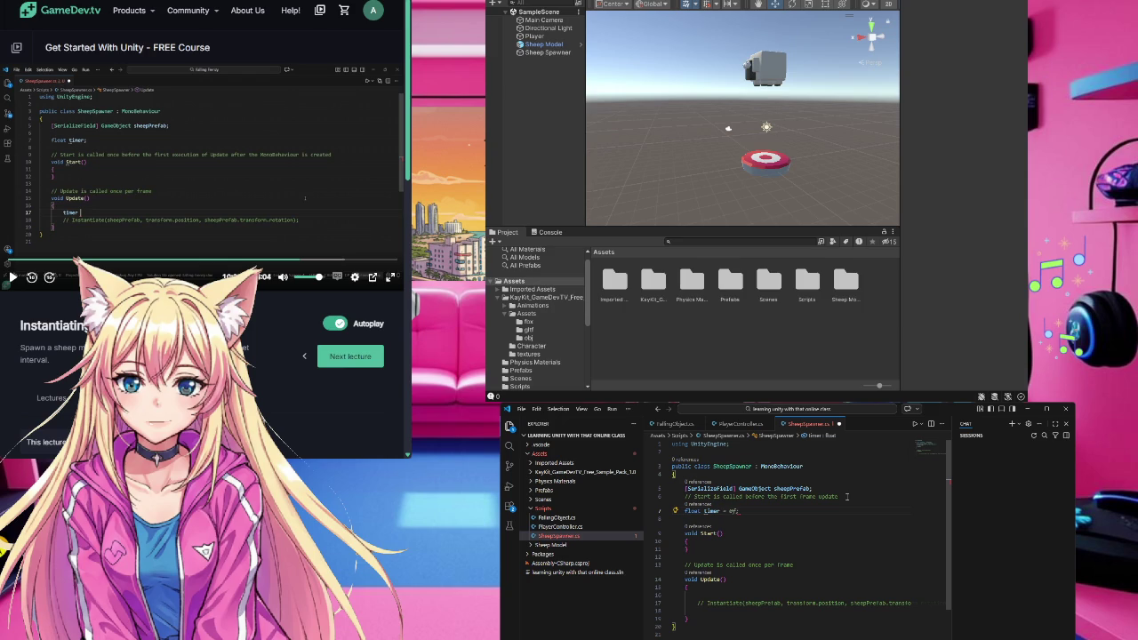
key("Left")
key("BackSpace")
key("BackSpace")
key("BackSpace")
- Add timer += Time.deltaTime; inside Update from the inline suggestion
left_click(113, 191)
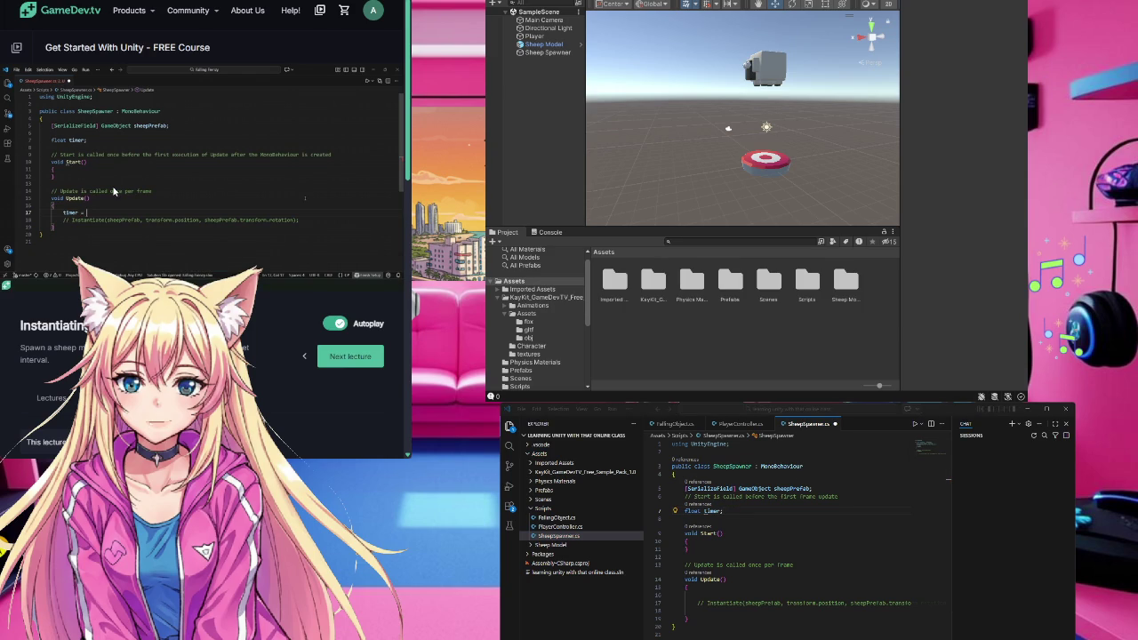
left_click(713, 596)
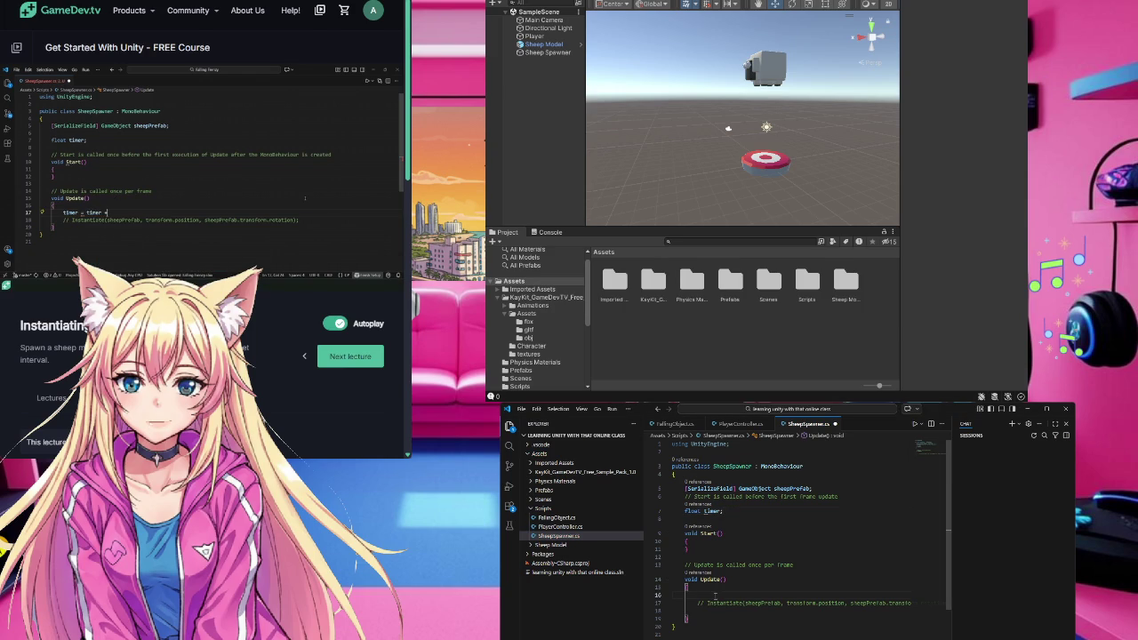
type("timer += Time.deltaTime;")
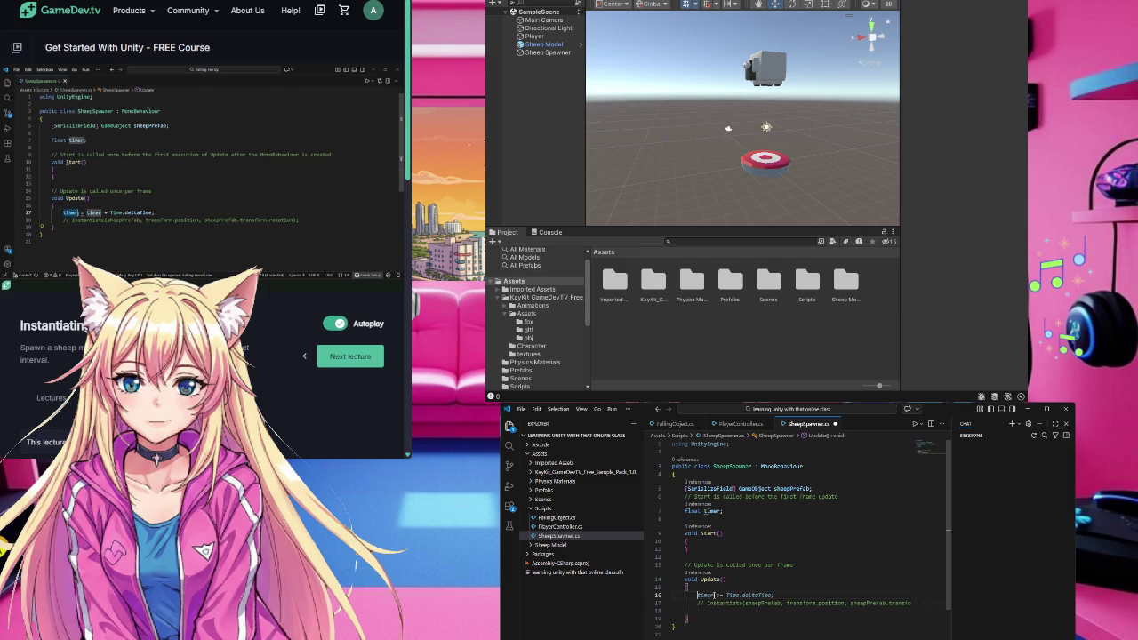
mouse_move(743, 596)
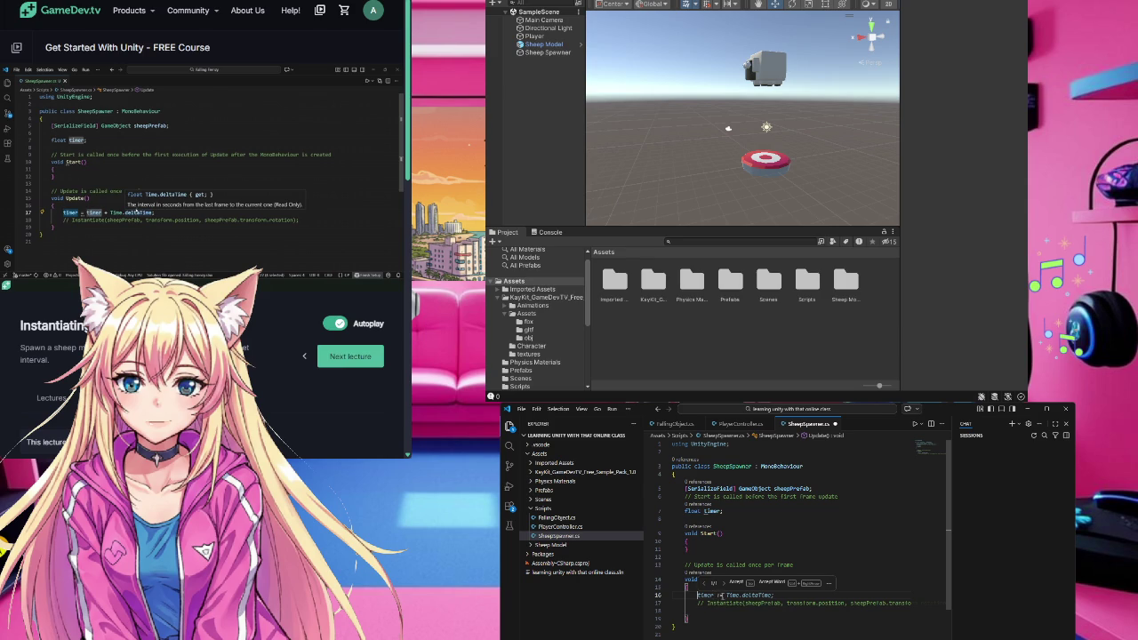
key("Down")
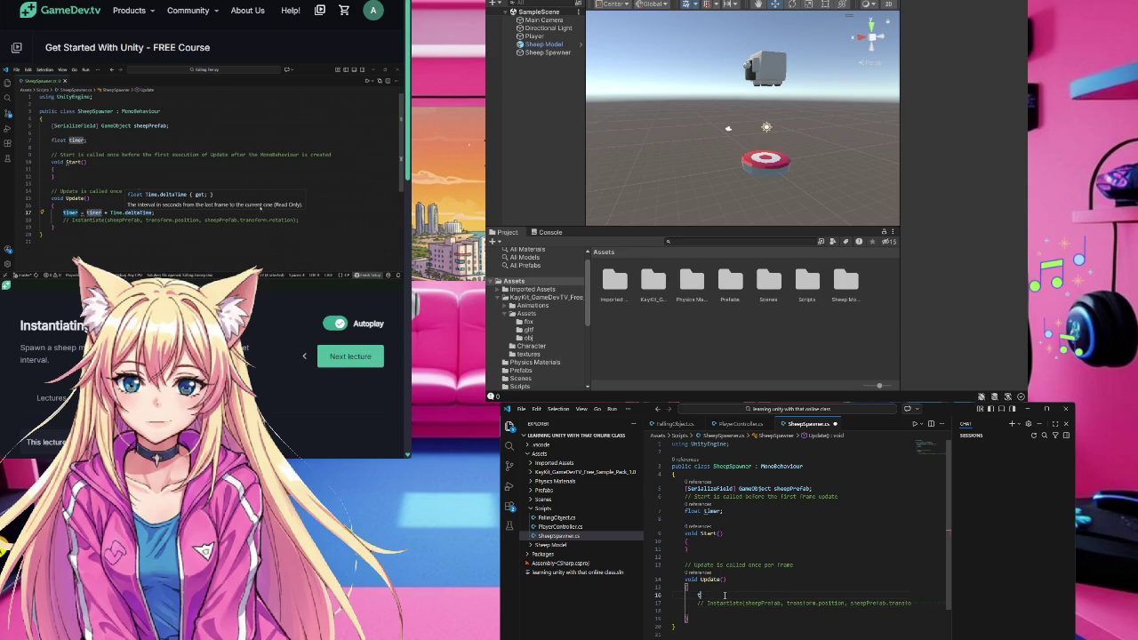
key("Tab")
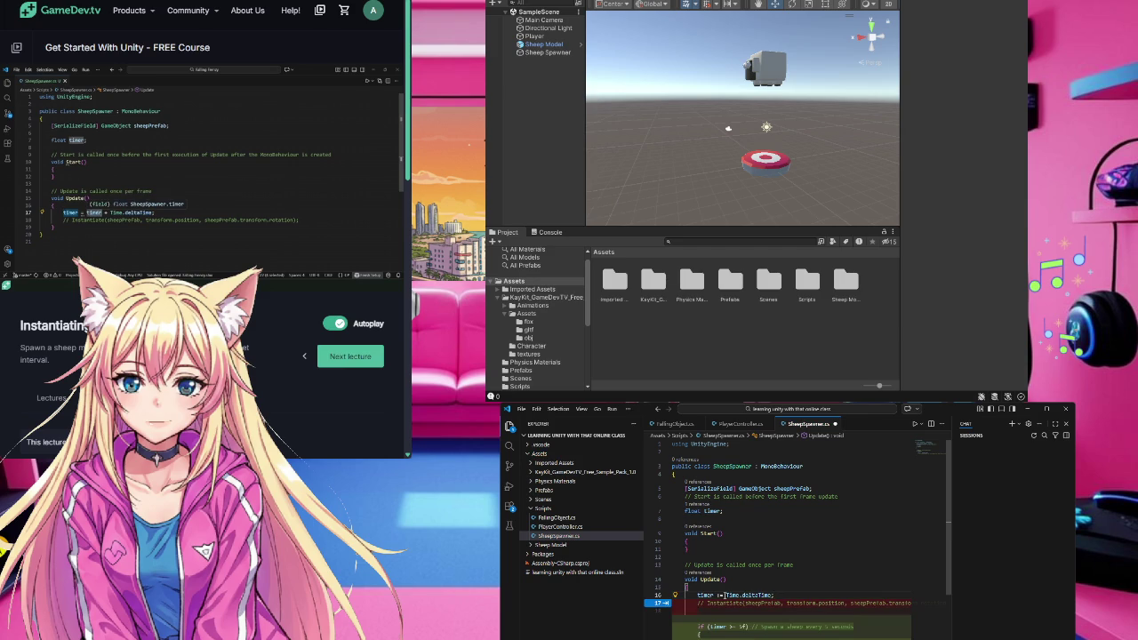
left_click(718, 595)
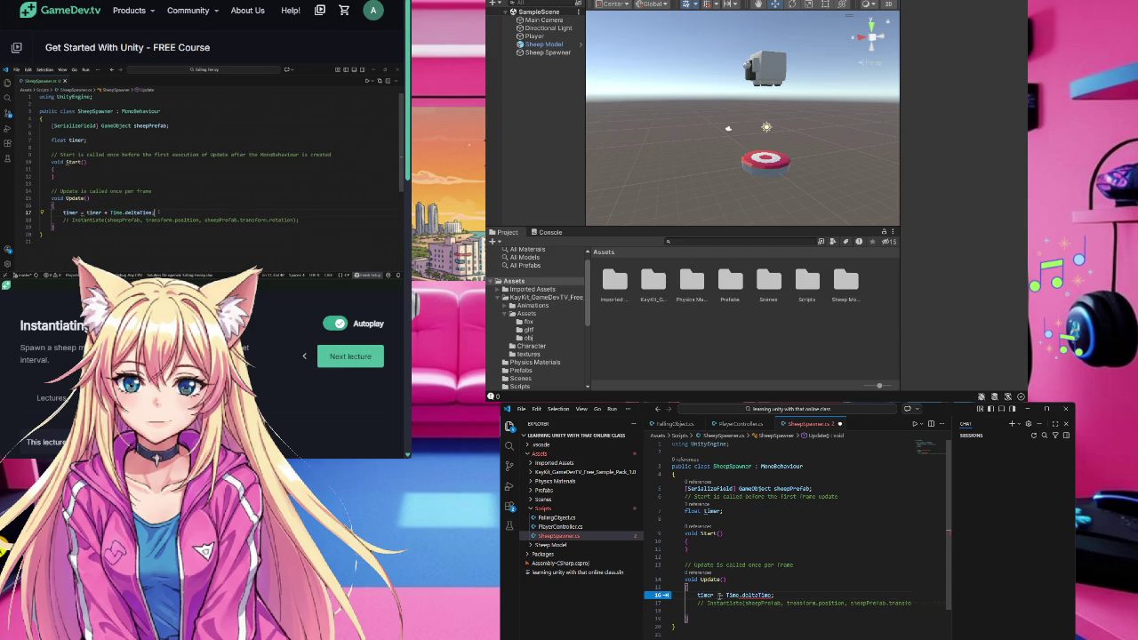
- Rewrite line 16 as timer = timer + Time.deltaTime; and replay the lesson's last ten seconds
key("BackSpace")
type("timer")
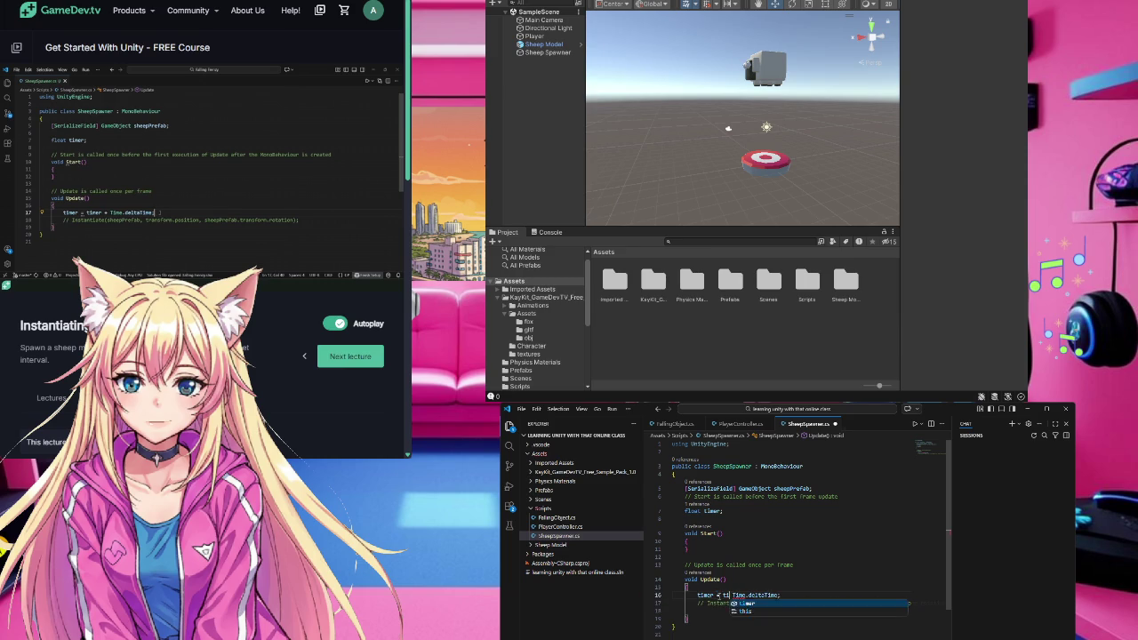
type(" +")
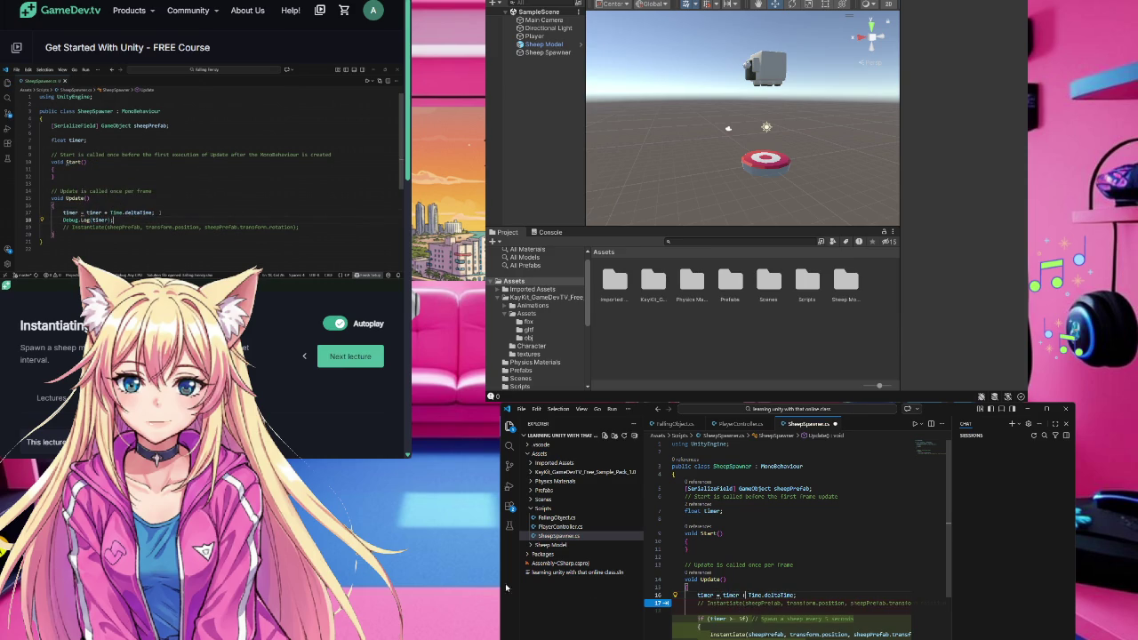
left_click(12, 277)
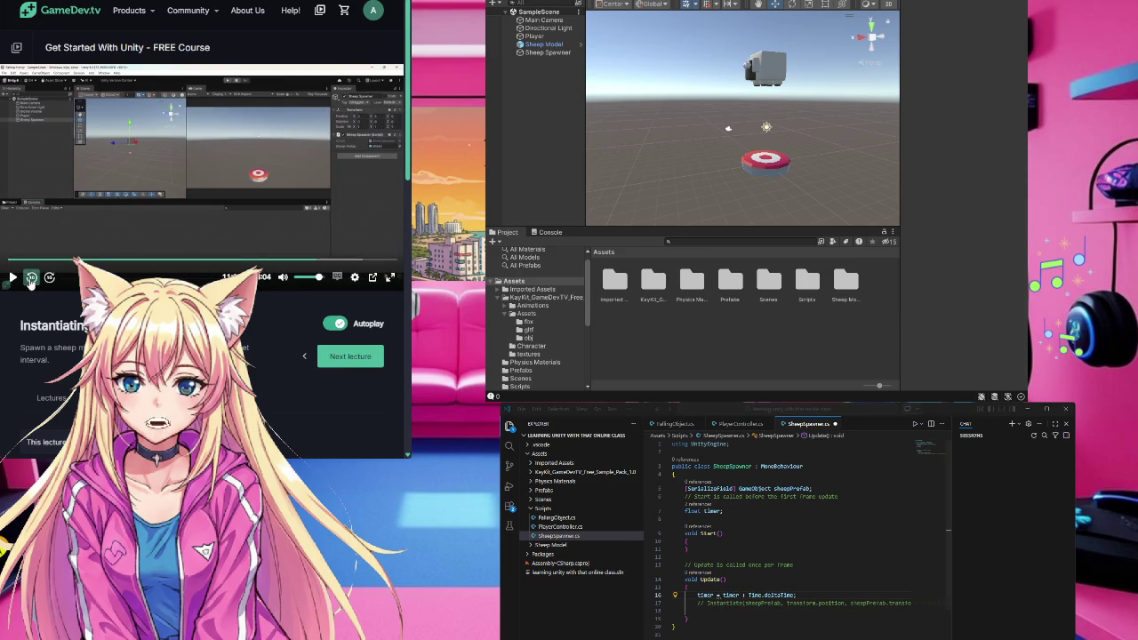
left_click(31, 277)
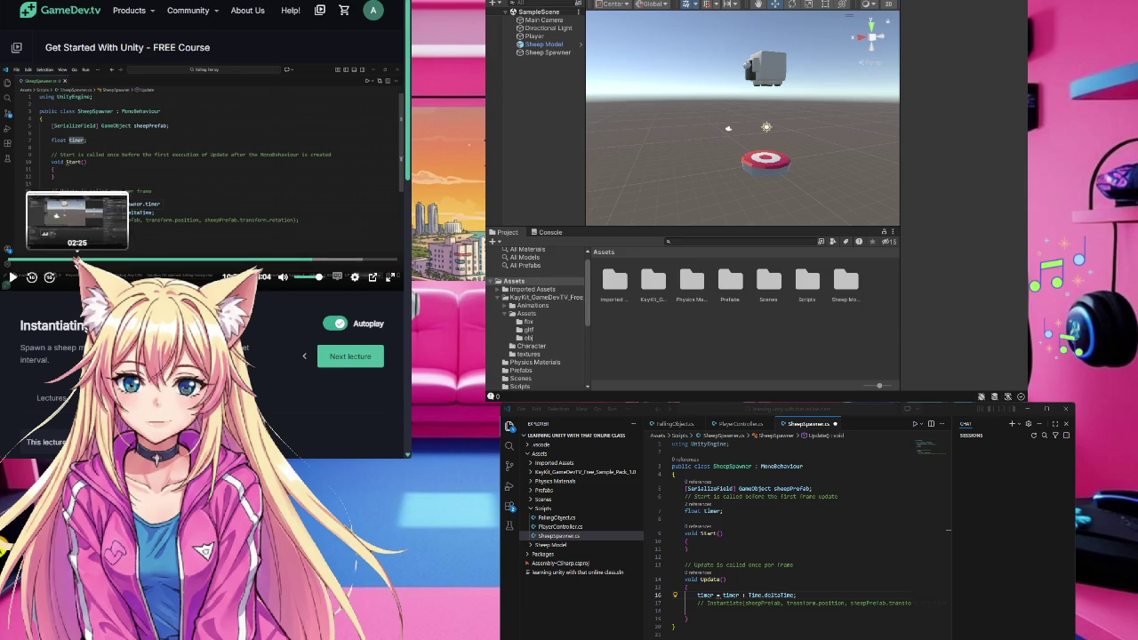
left_click(300, 181)
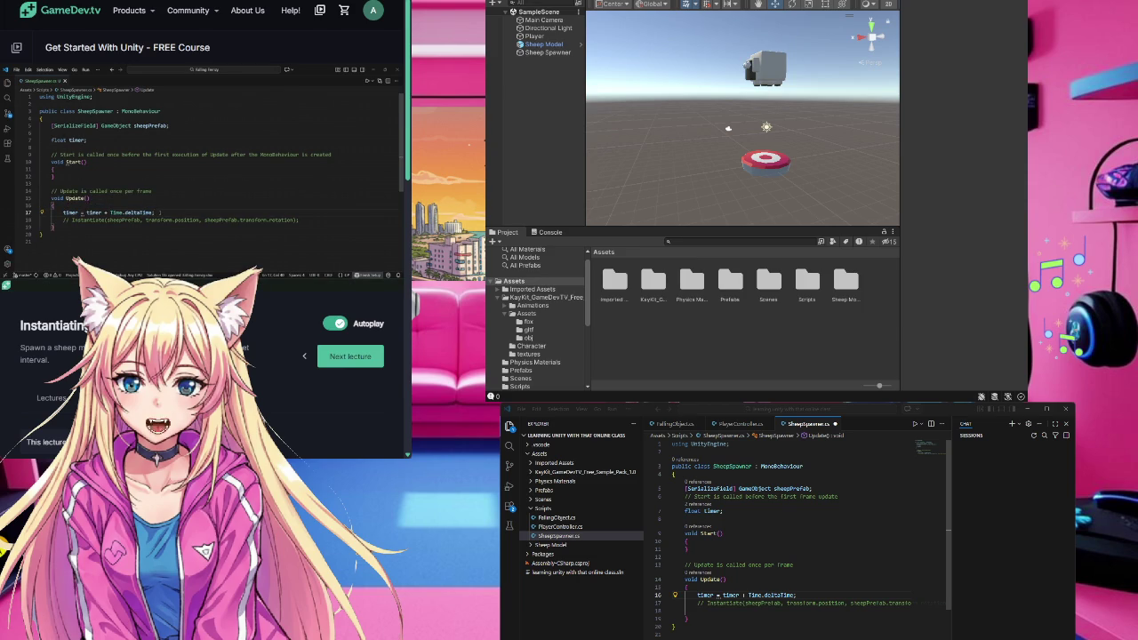
- Pause the lesson and add Debug.Log(timer); on a new line below the timer line
mouse_move(264, 209)
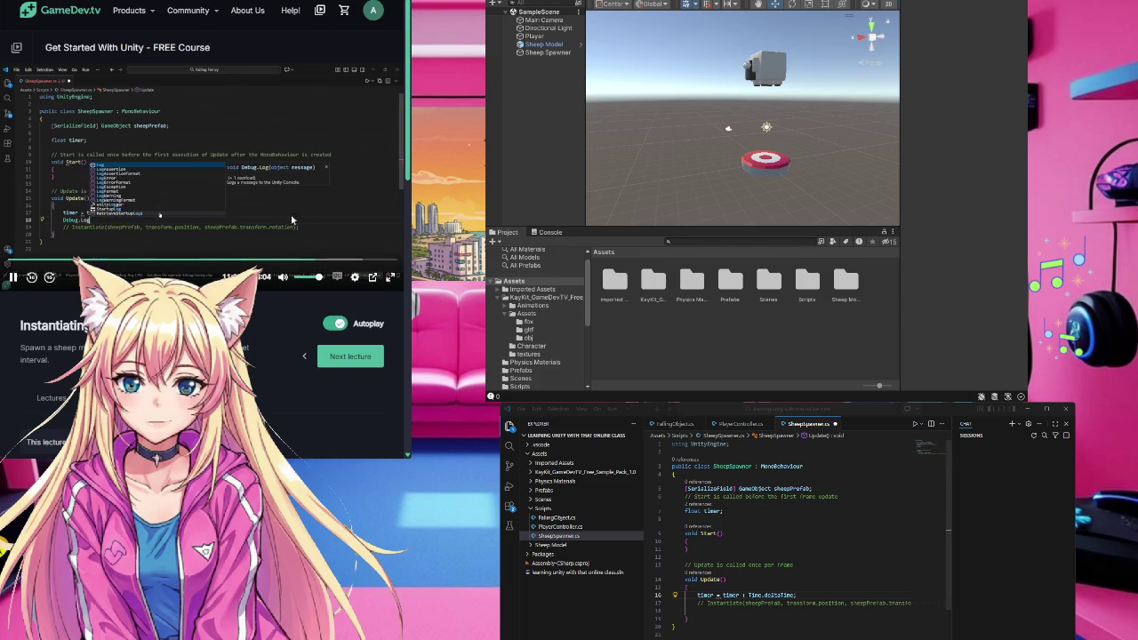
left_click(348, 240)
left_click(800, 595)
key("Return")
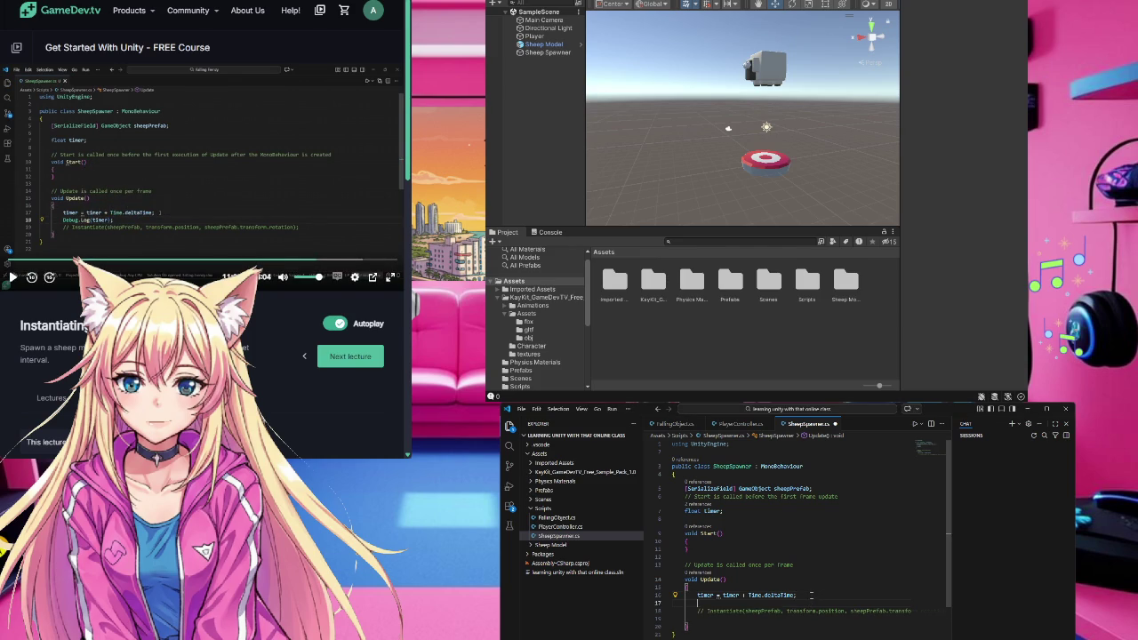
type("iDebug.Log(timer);")
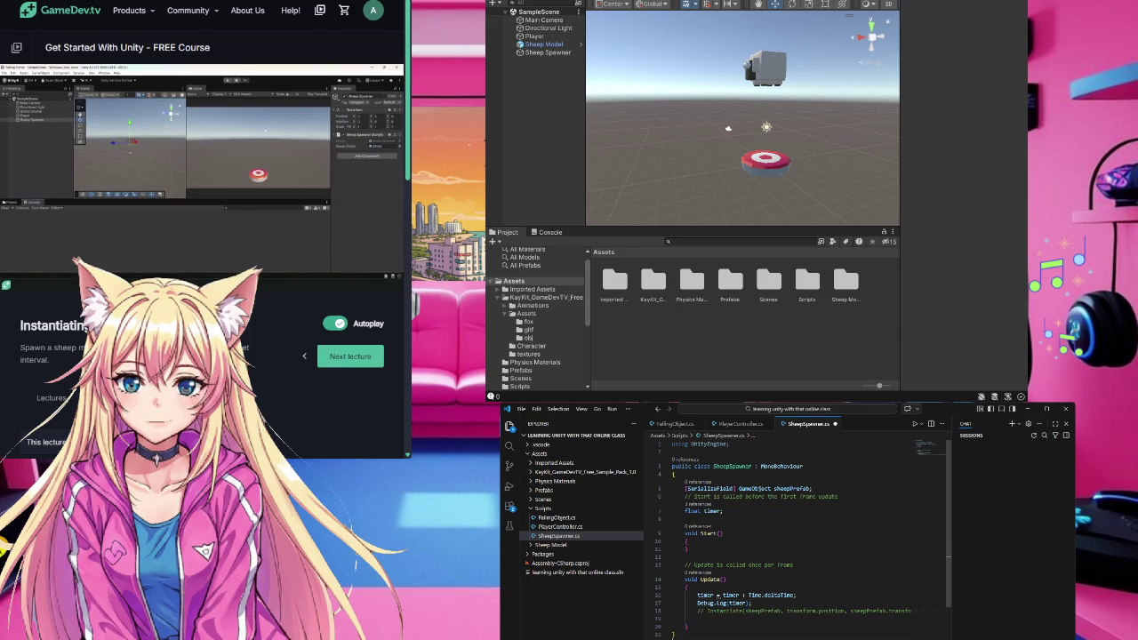
- Save SheepSpawner.cs and resume the lesson video
key("space")
key("alt+Tab")
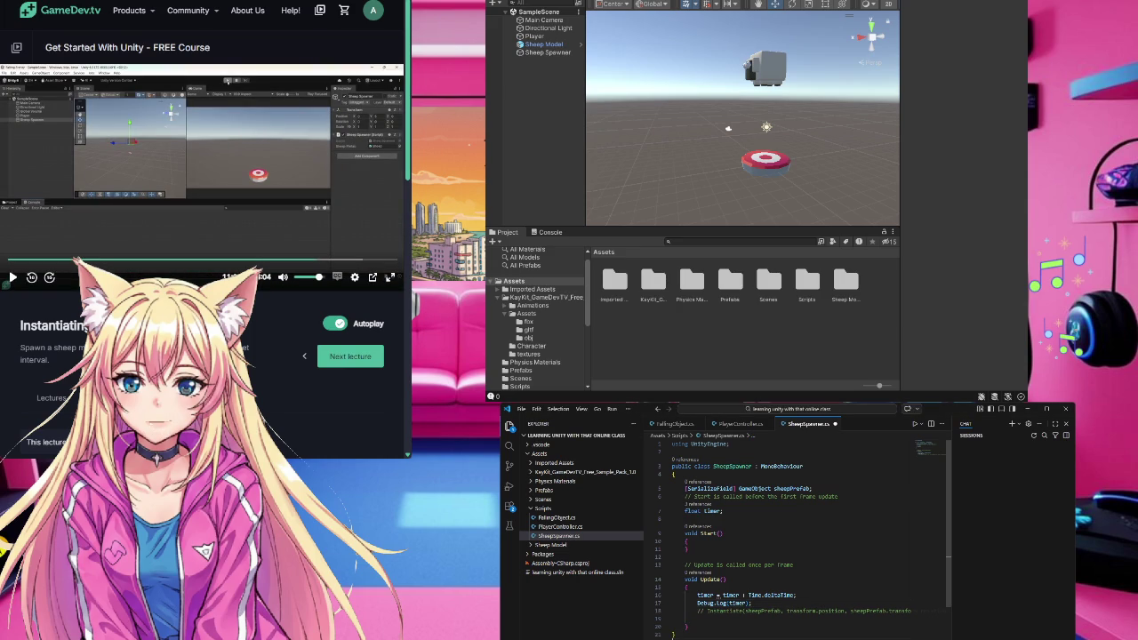
key("ctrl+s")
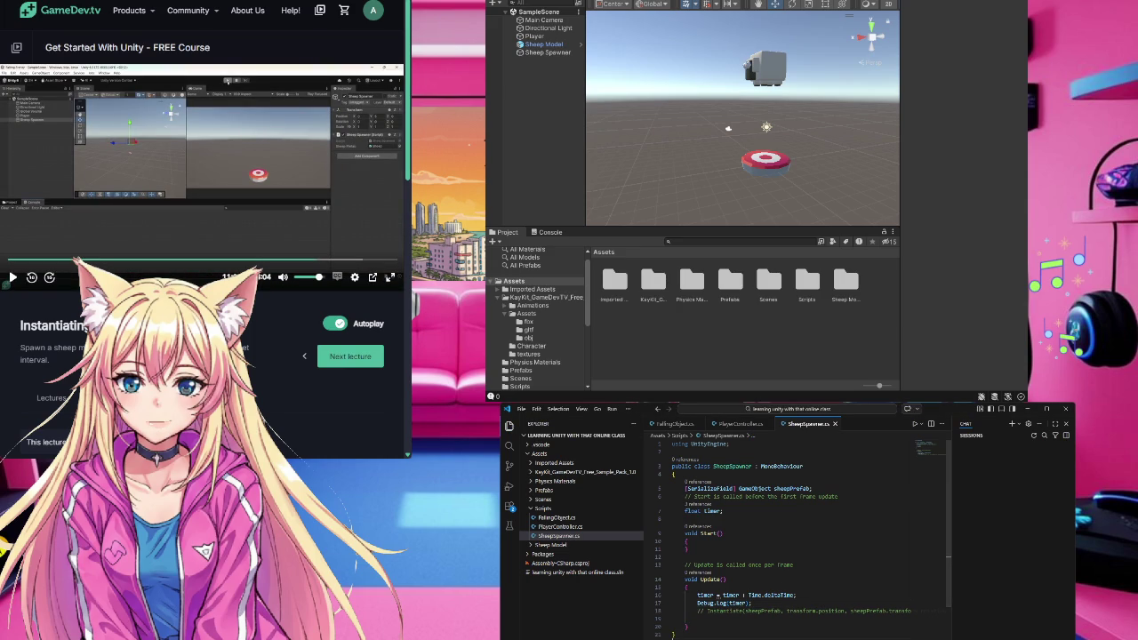
key("alt+Tab")
key("space")
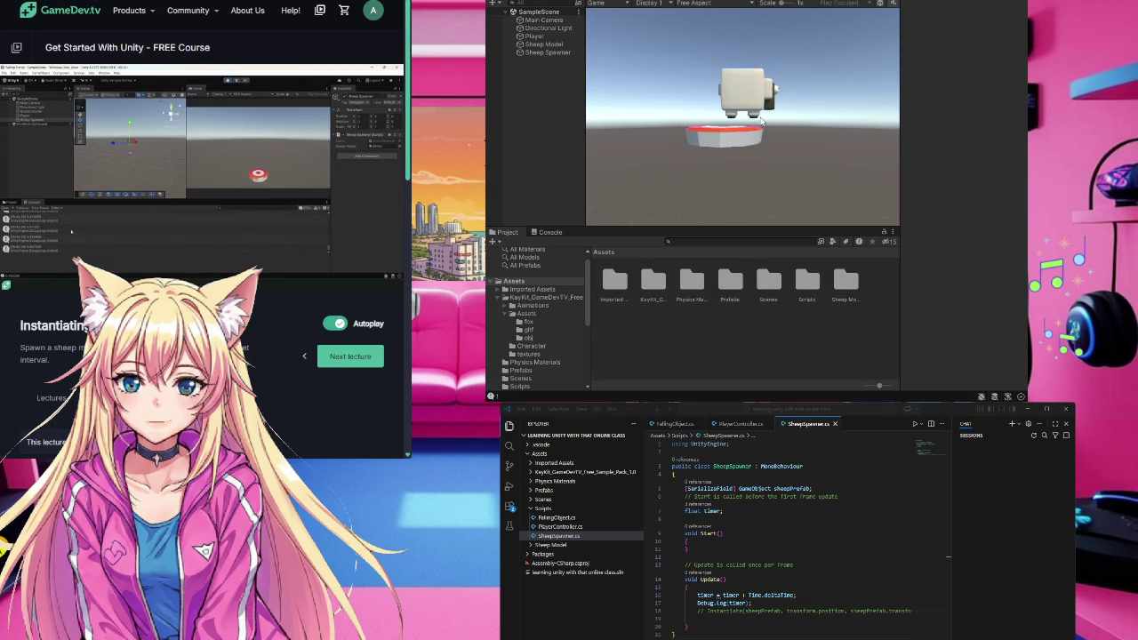
- Play-test the scene, check the Console's logged timer values, stop playing, and minimize VS Code
key("Left")
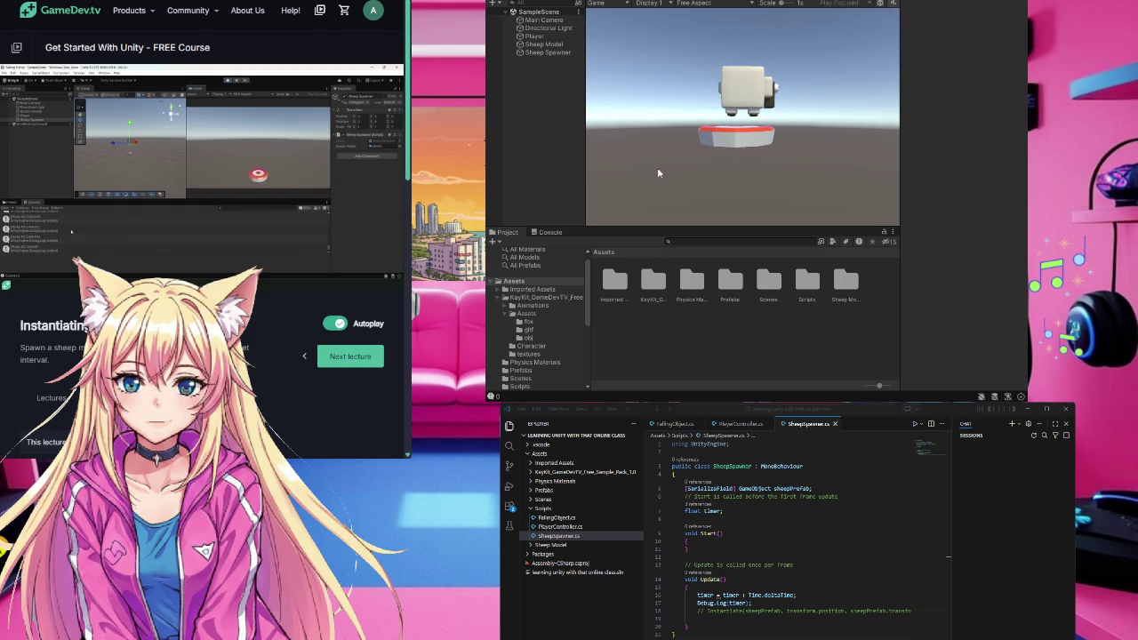
left_click(551, 234)
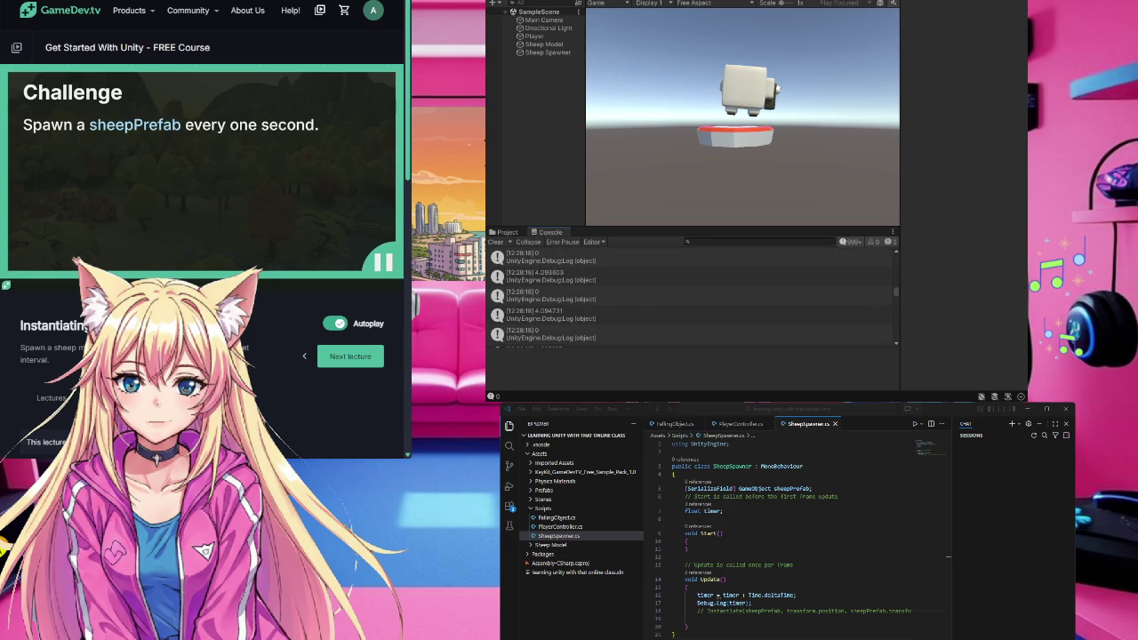
key("ctrl+p")
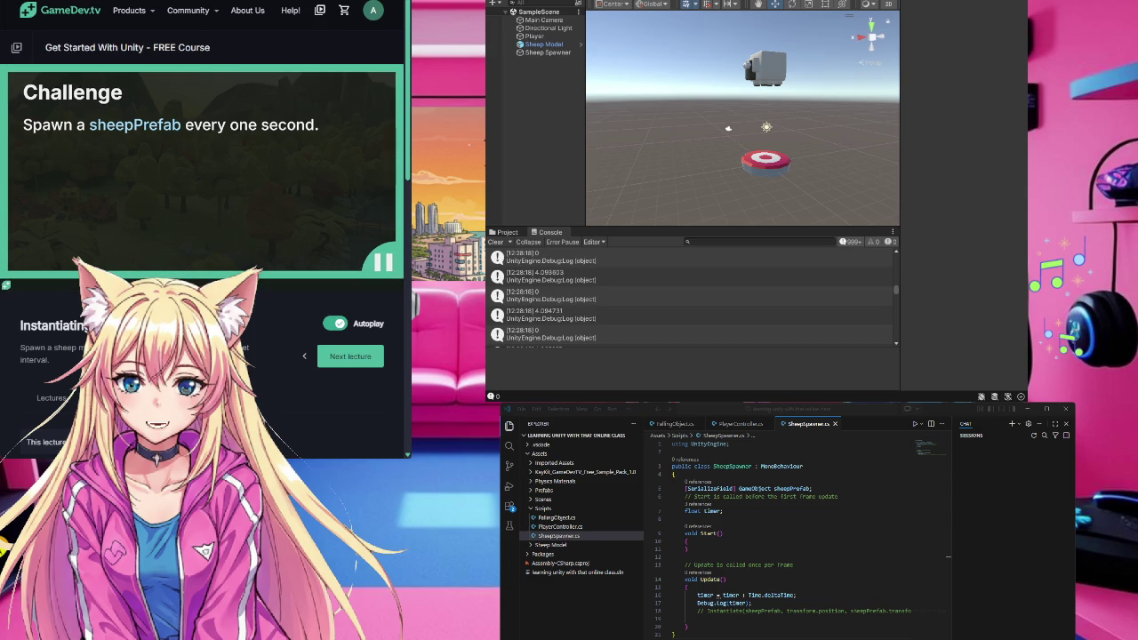
key("alt+Tab")
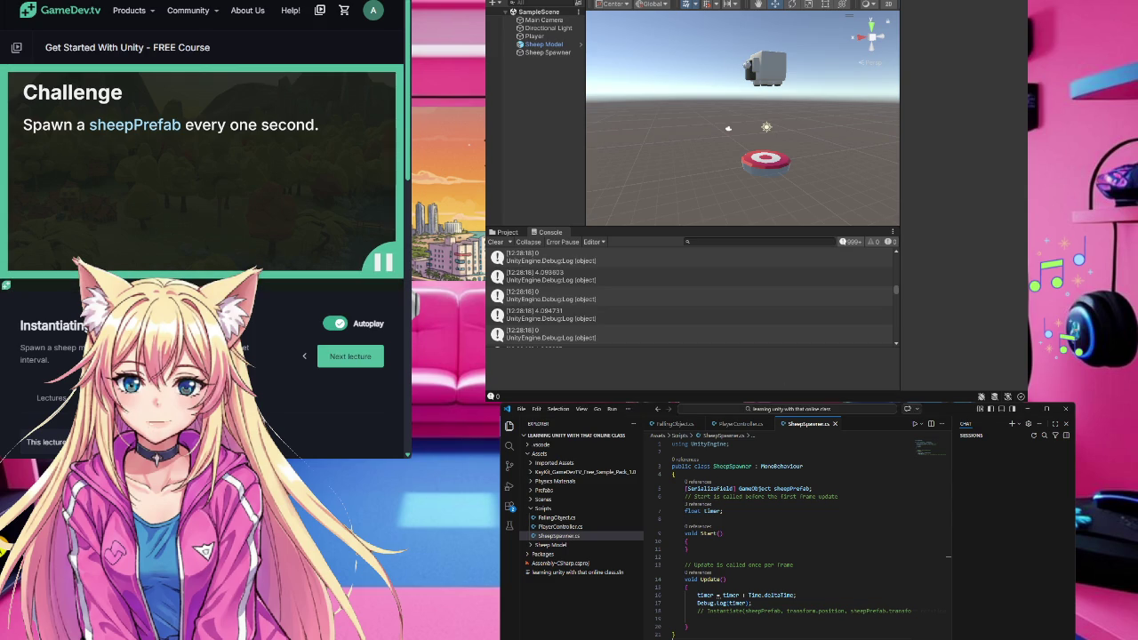
key("super+Down")
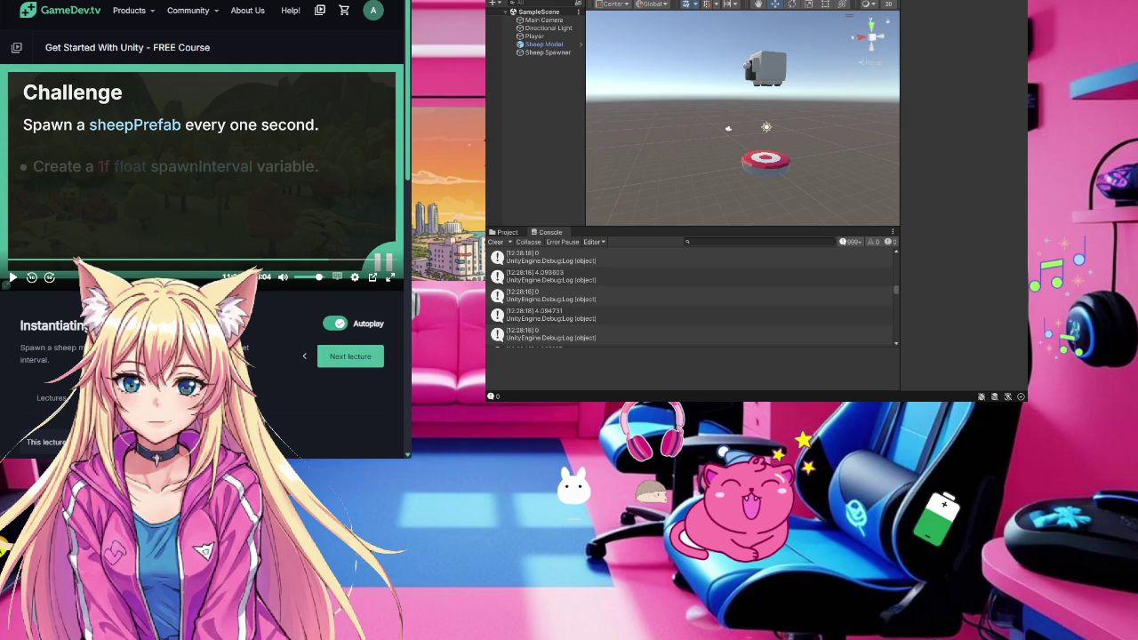
- Resume the lesson video so the challenge slide shows its sheep-spawning hints
left_click(163, 167)
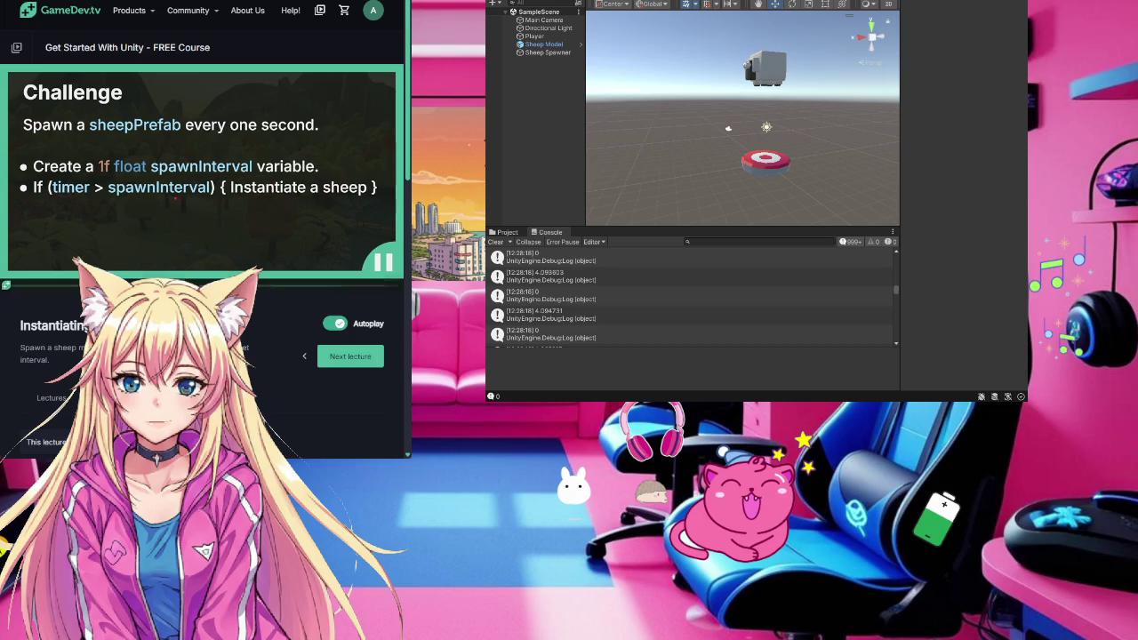
- Pause the lesson on the hints about a 1f spawnInterval and instantiating a sheep
mouse_move(217, 196)
left_click(250, 230)
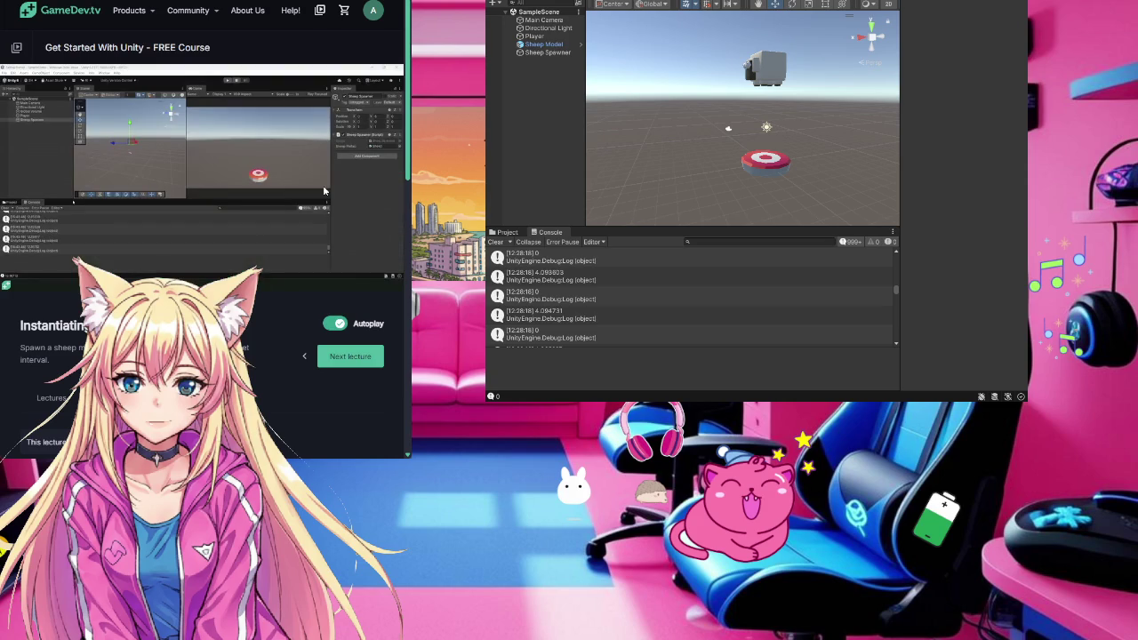
- Pause the lesson and rewind ten seconds to the spawnInterval challenge slide
left_click(325, 190)
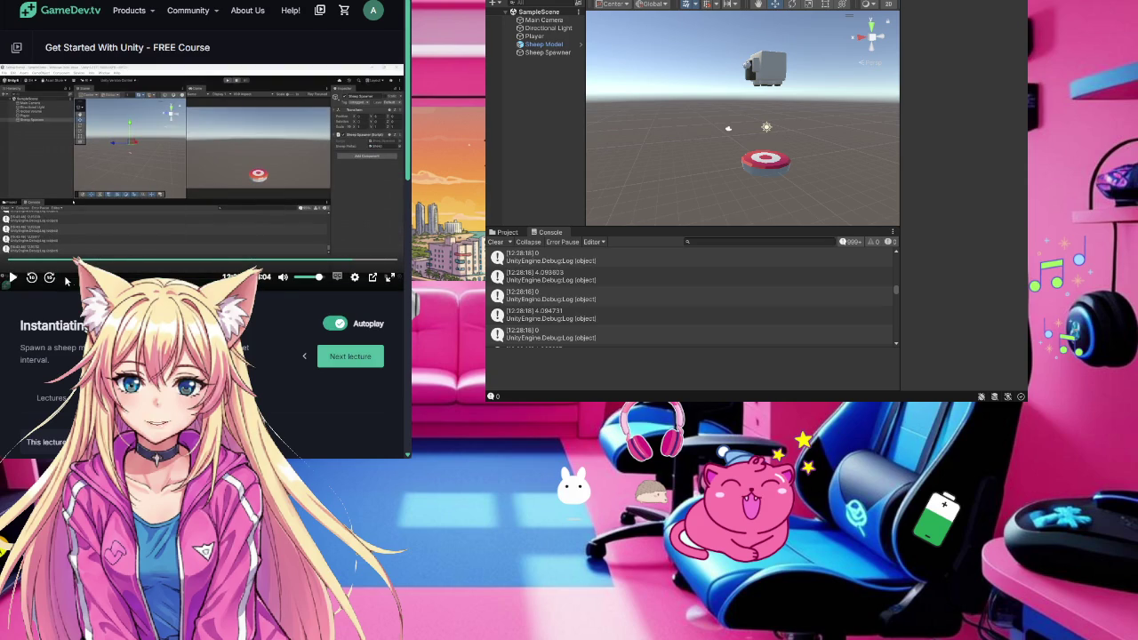
left_click(31, 277)
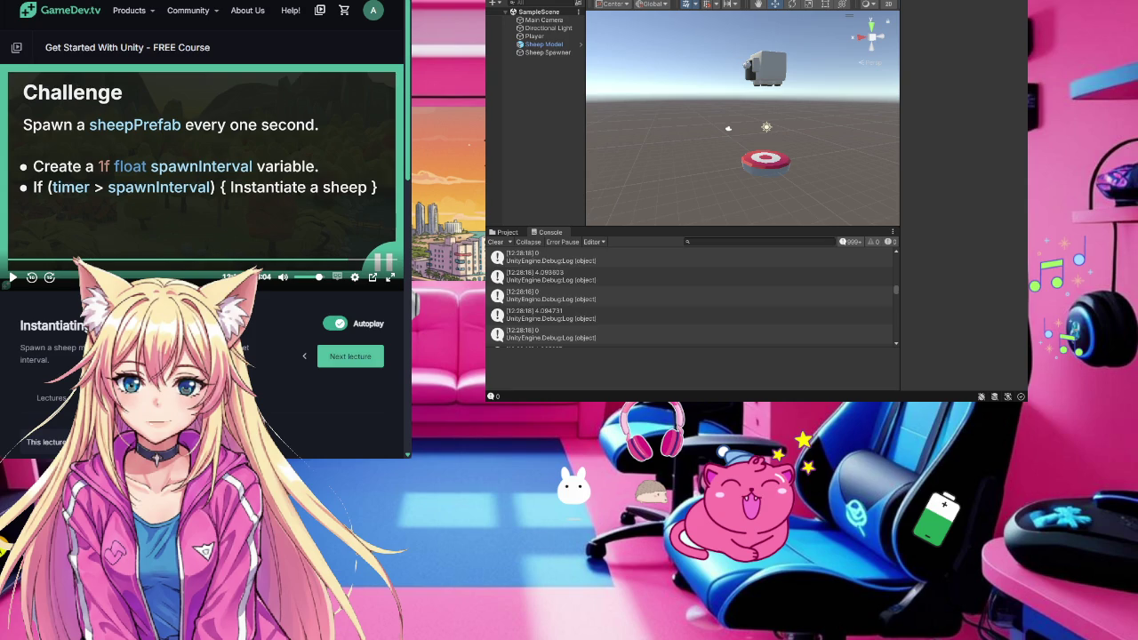
- Switch back to SheepSpawner.cs in VS Code and narrow the editor window
key("alt+Tab")
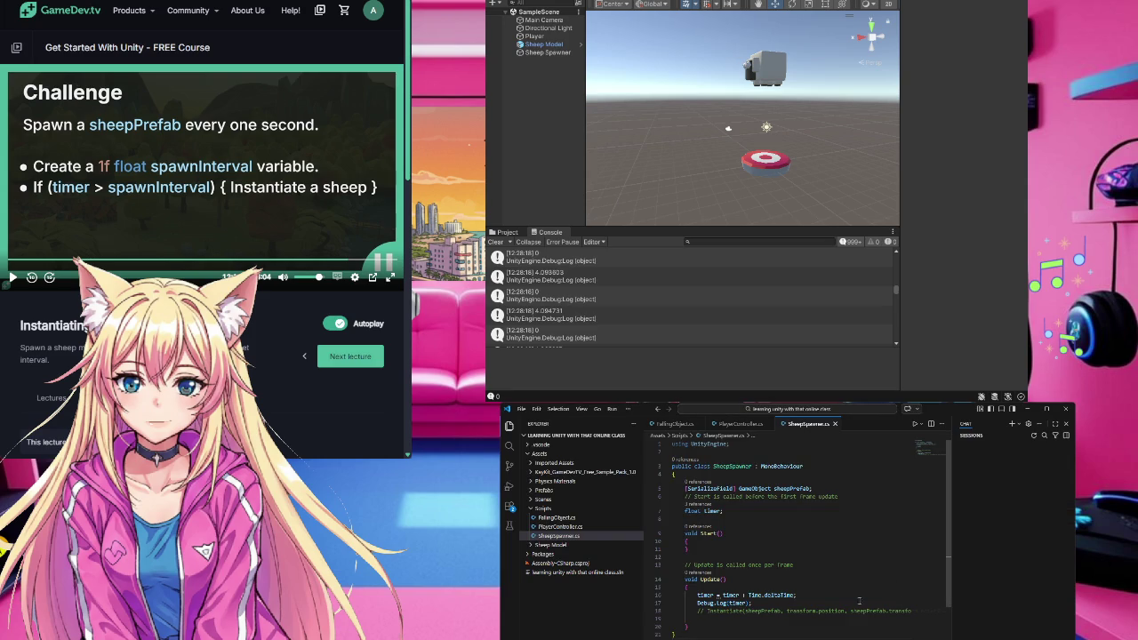
left_click_drag(502, 610, 502, 610)
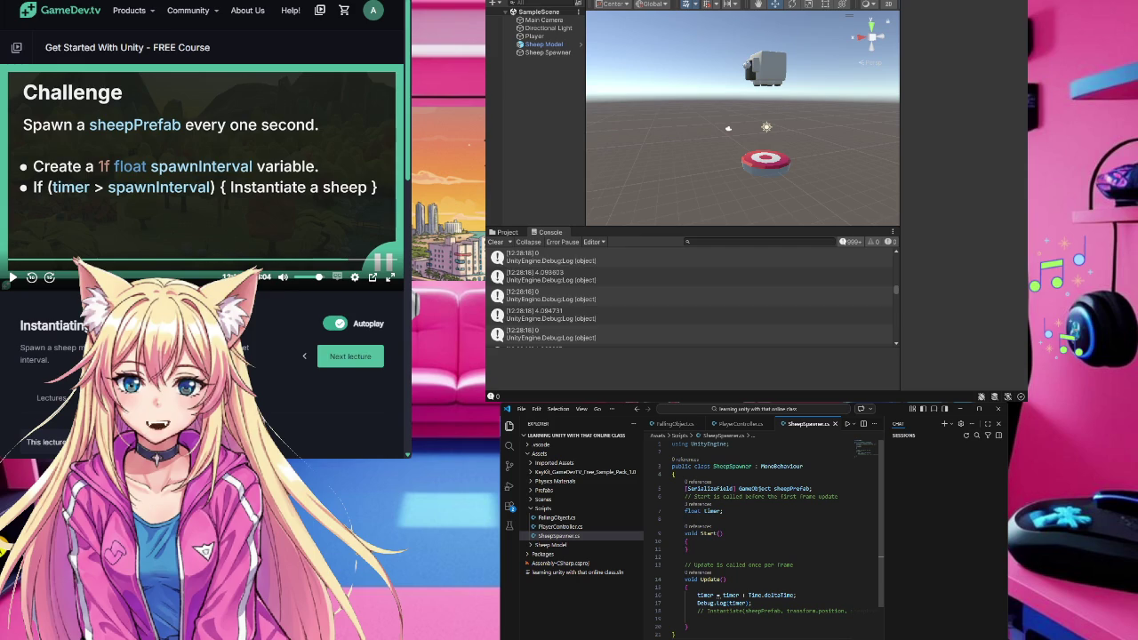
scroll(765, 534, "down", 2)
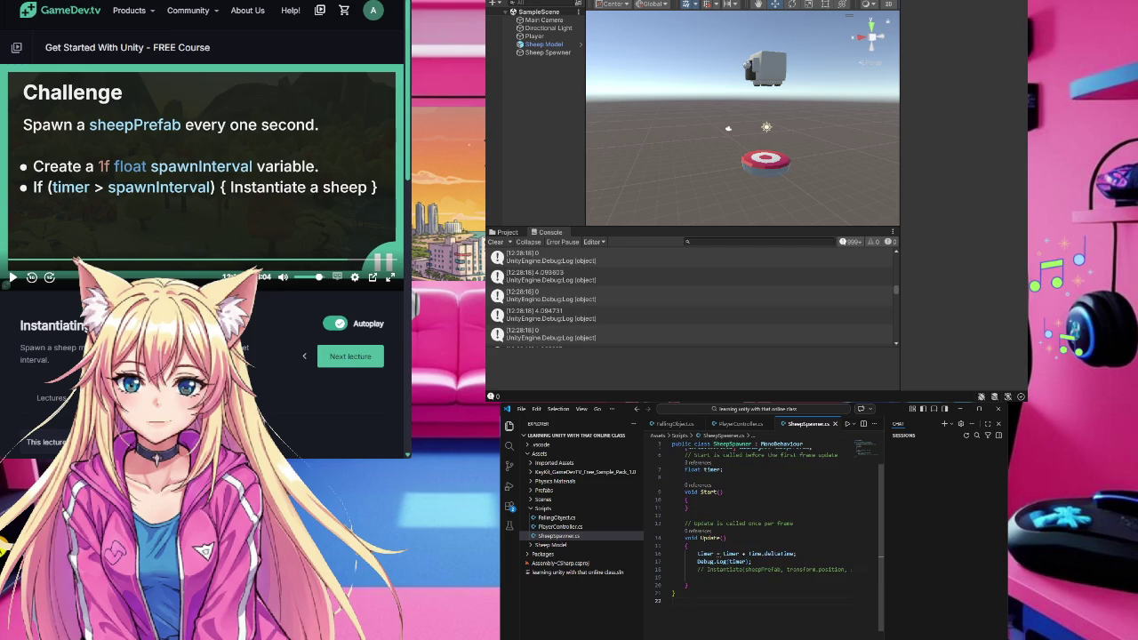
scroll(765, 534, "up", 2)
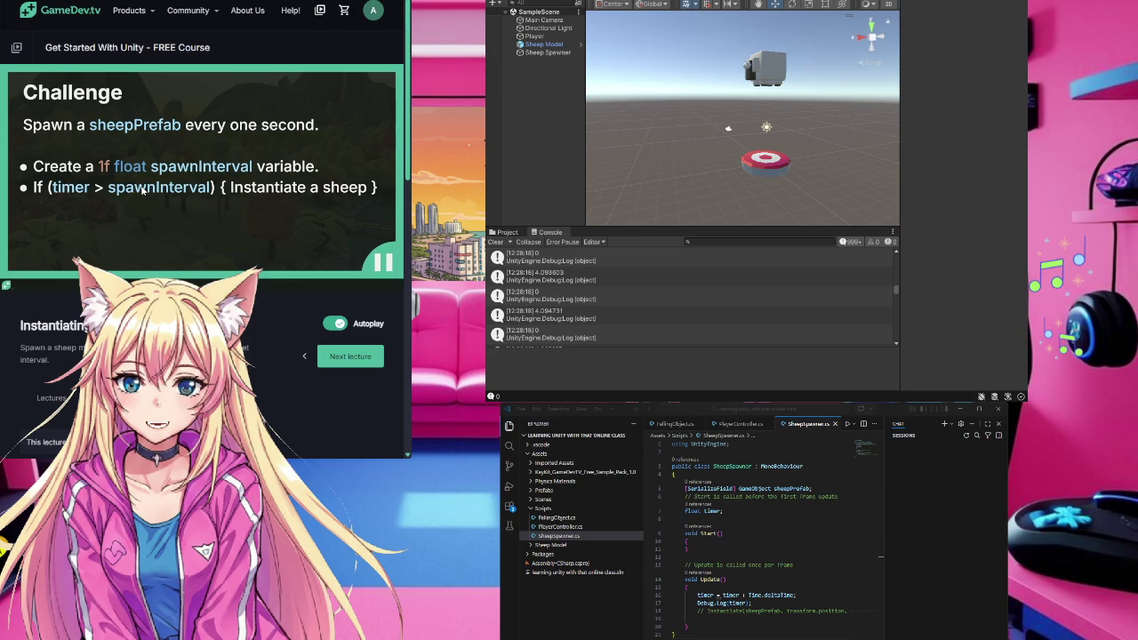
- Resume the lecture video from the challenge to spawn a sheepPrefab every second
left_click(231, 186)
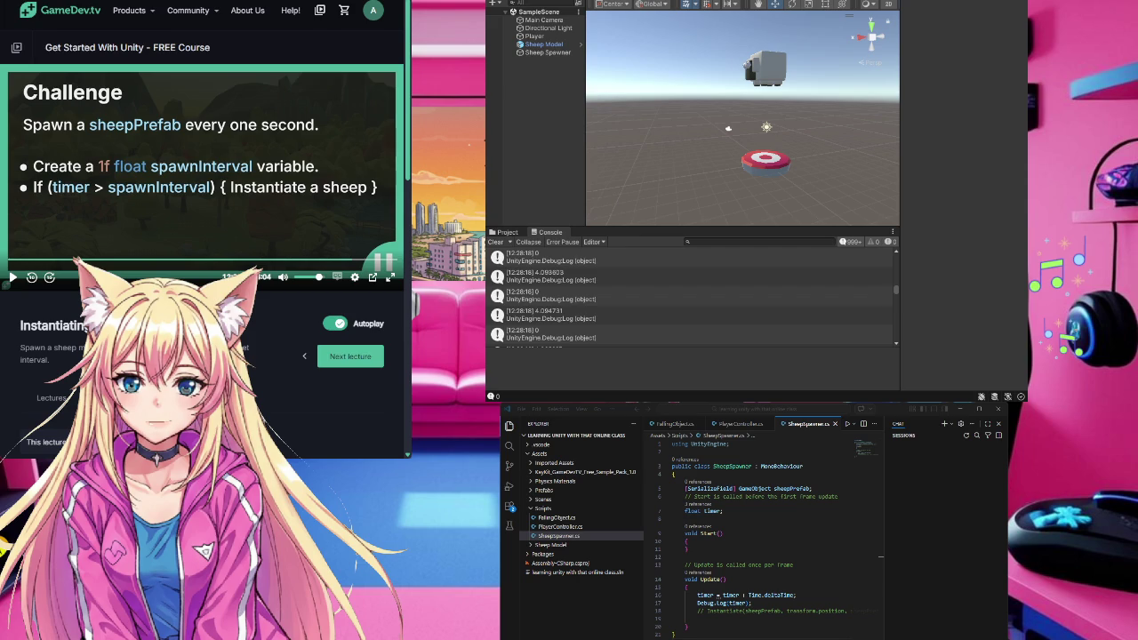
- Refocus VS Code and place the caret just below the float timer field
left_click(911, 529)
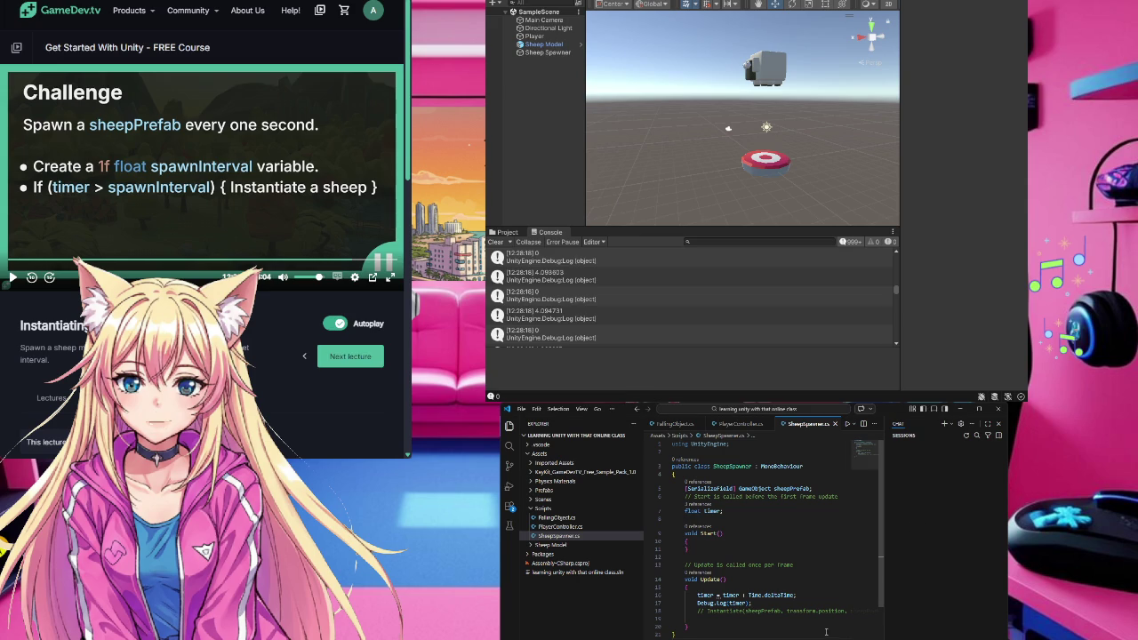
key("alt+Tab")
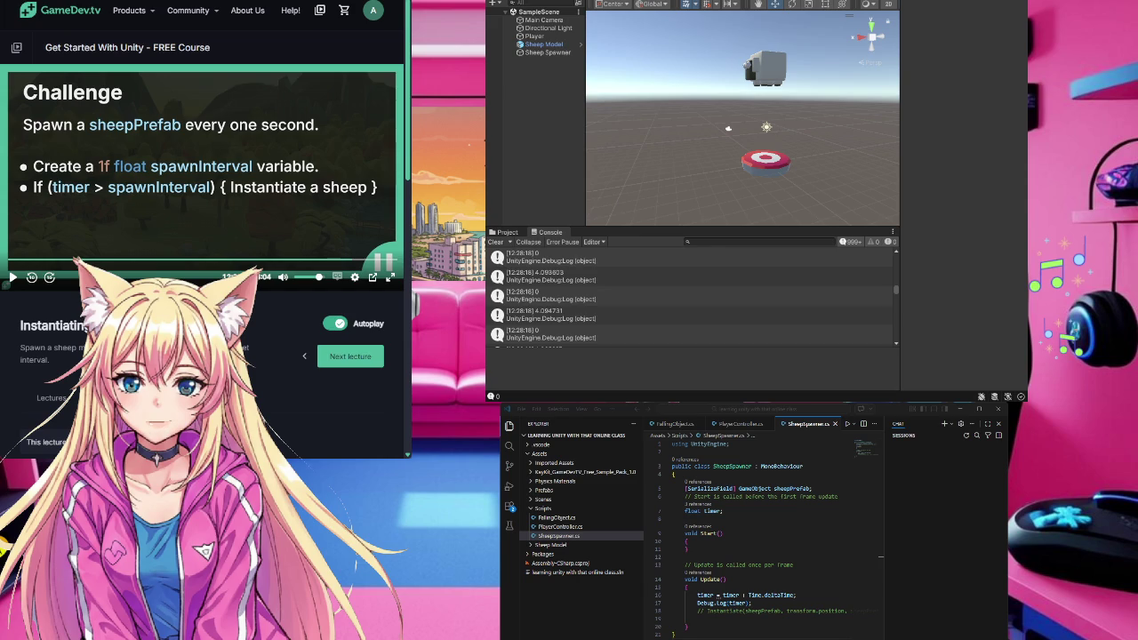
key("alt+Tab")
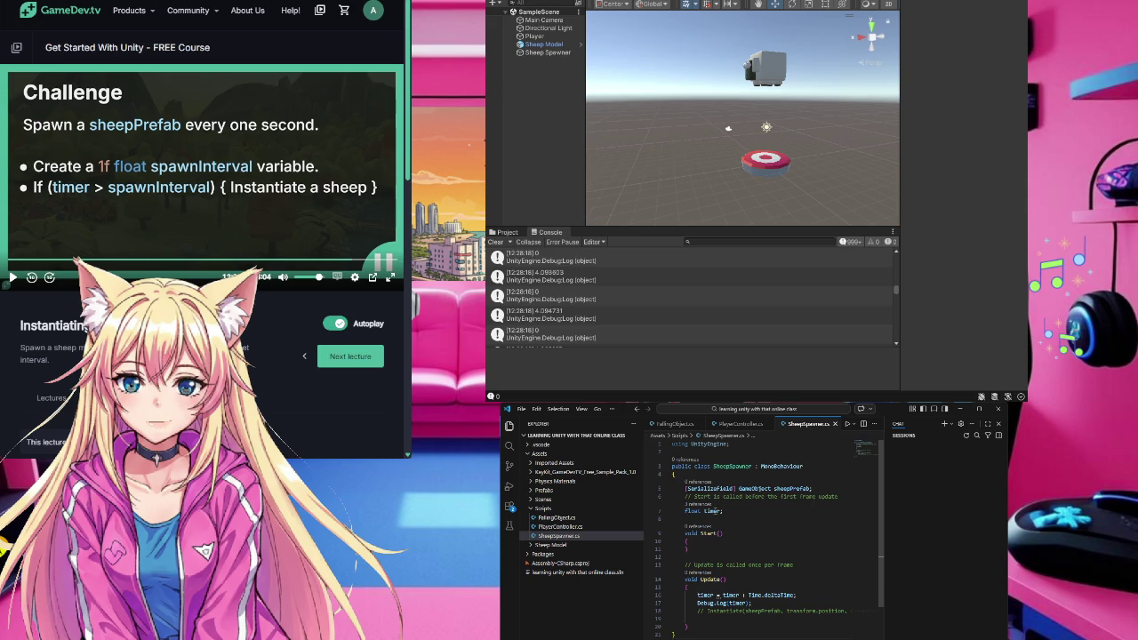
left_click(711, 518)
- Declare float spawnInterval = 1f on a new line below the timer field
key("Return")
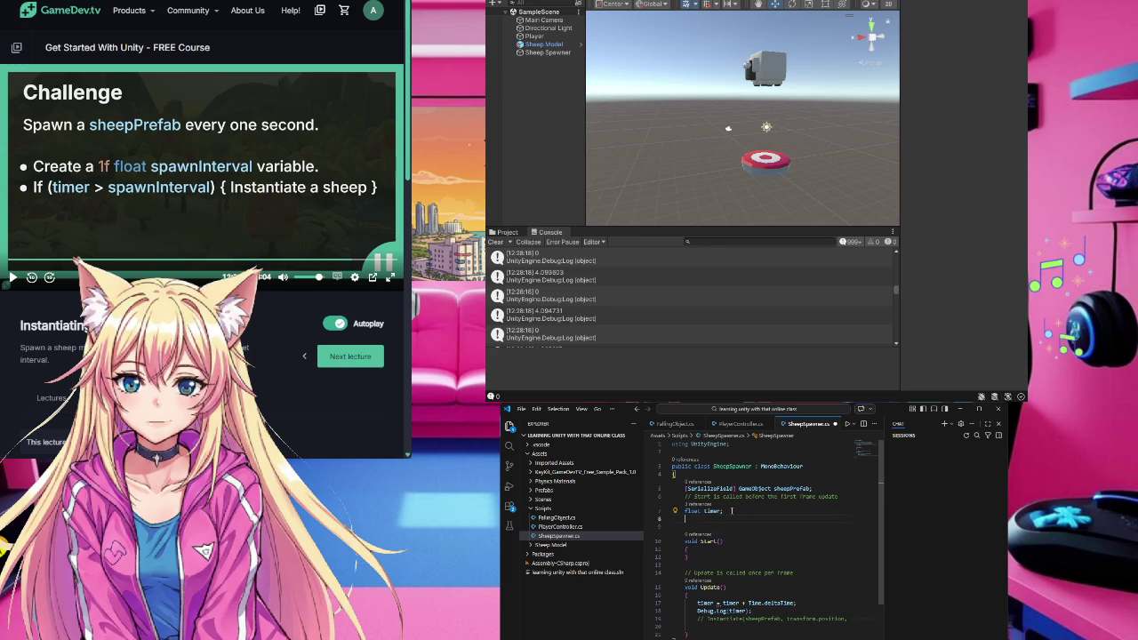
type("float")
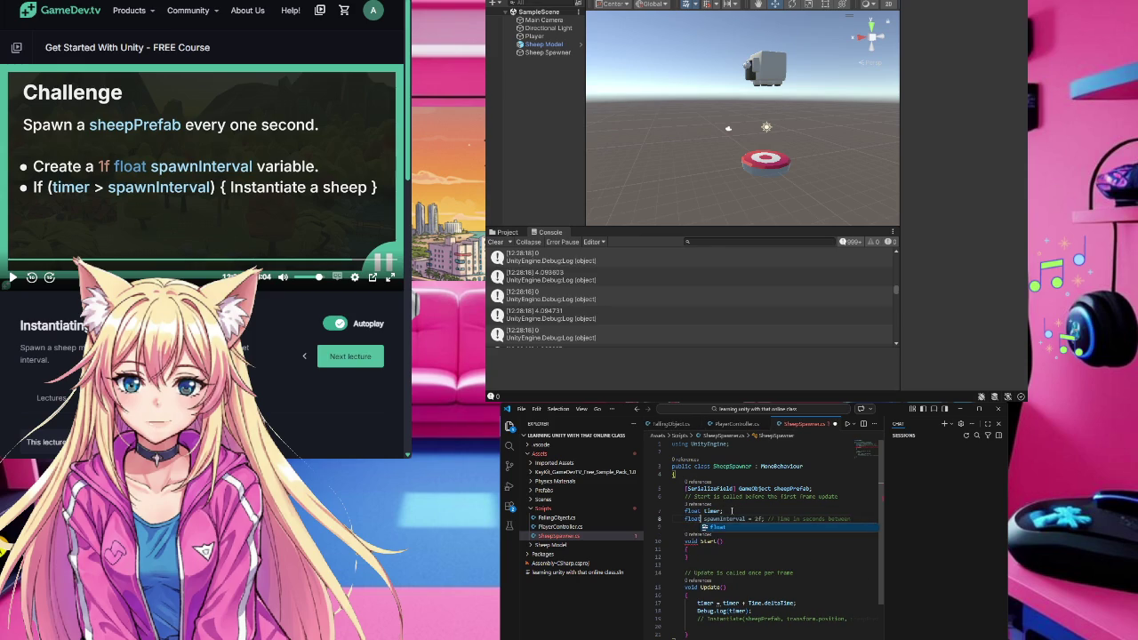
key("Tab")
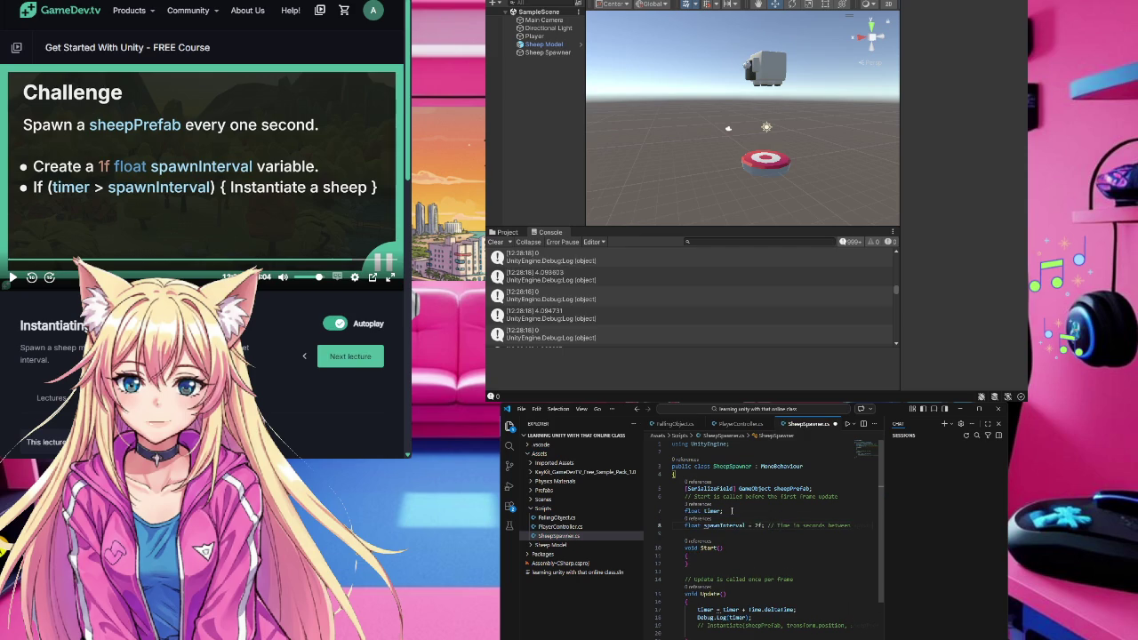
left_click(760, 525)
type("1")
key("Down")
- Open an empty first line at the top of Update's body
mouse_move(705, 527)
left_click(714, 603)
key("Return")
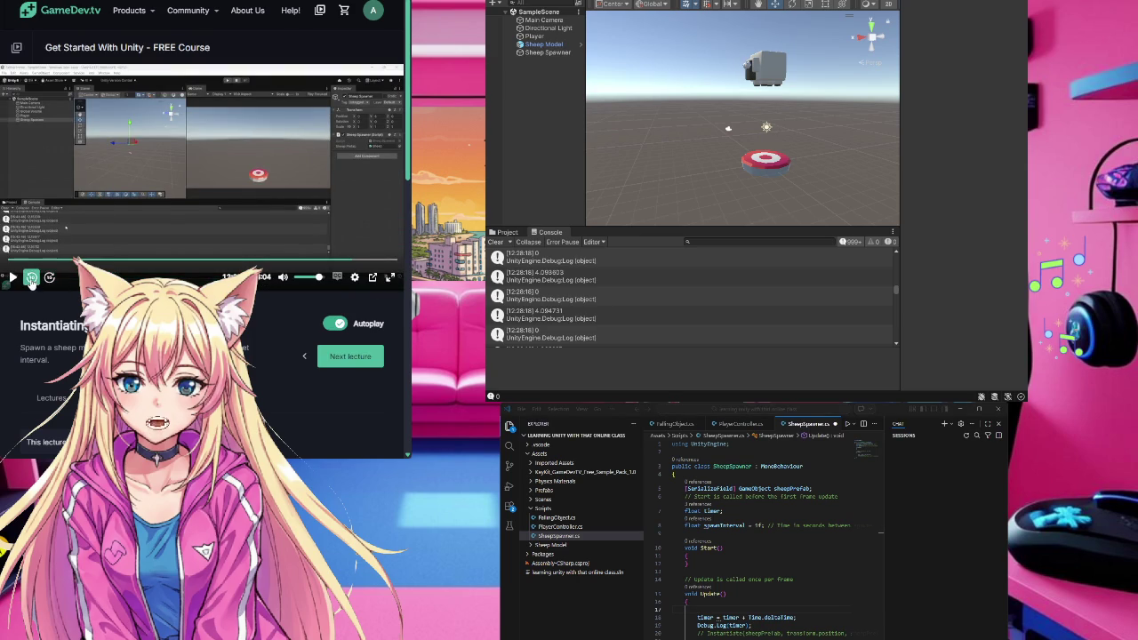
- Rewind the lecture video ten seconds to the spawnInterval Challenge slide
left_click(32, 278)
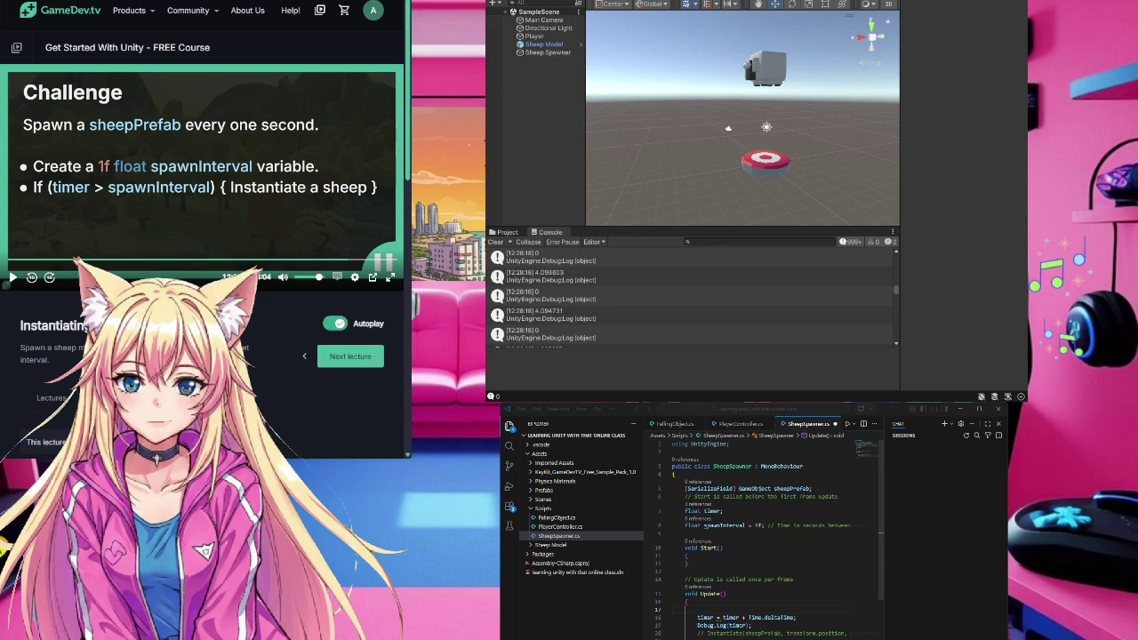
- Add Copilot's 'if' block with Instantiate and timer reset on line 17, then save
left_click(897, 411)
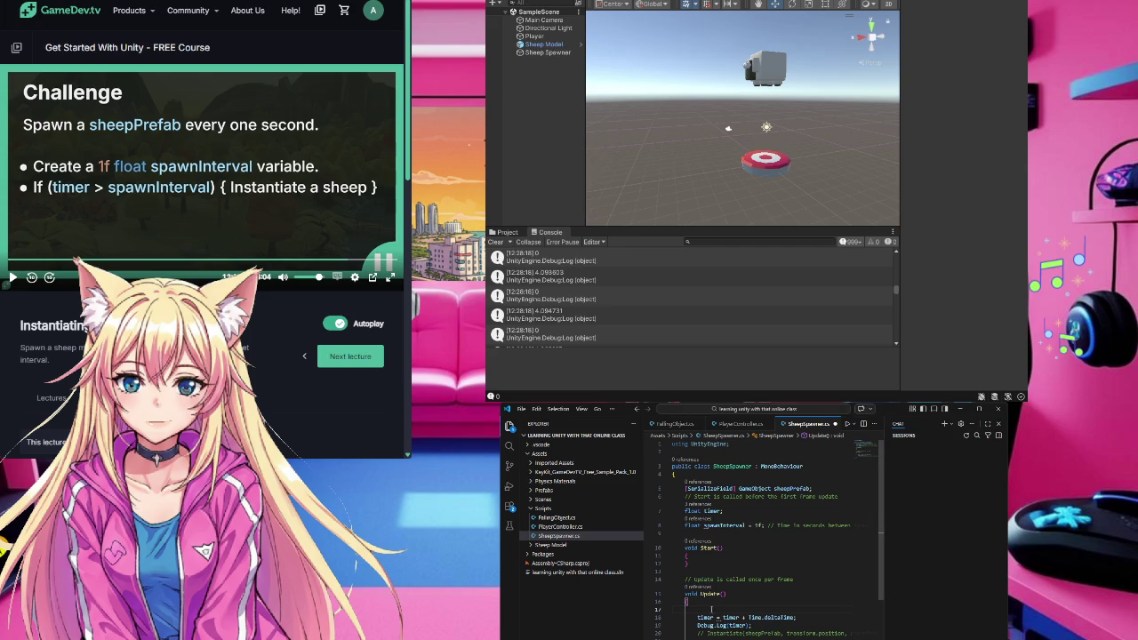
type("if")
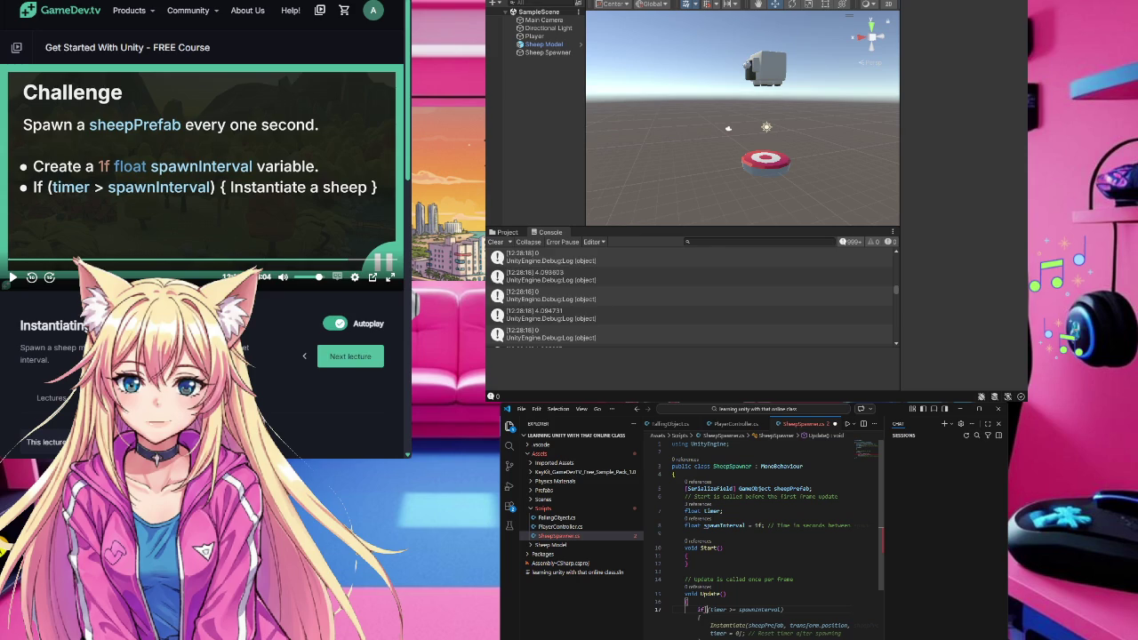
key("ctrl+s")
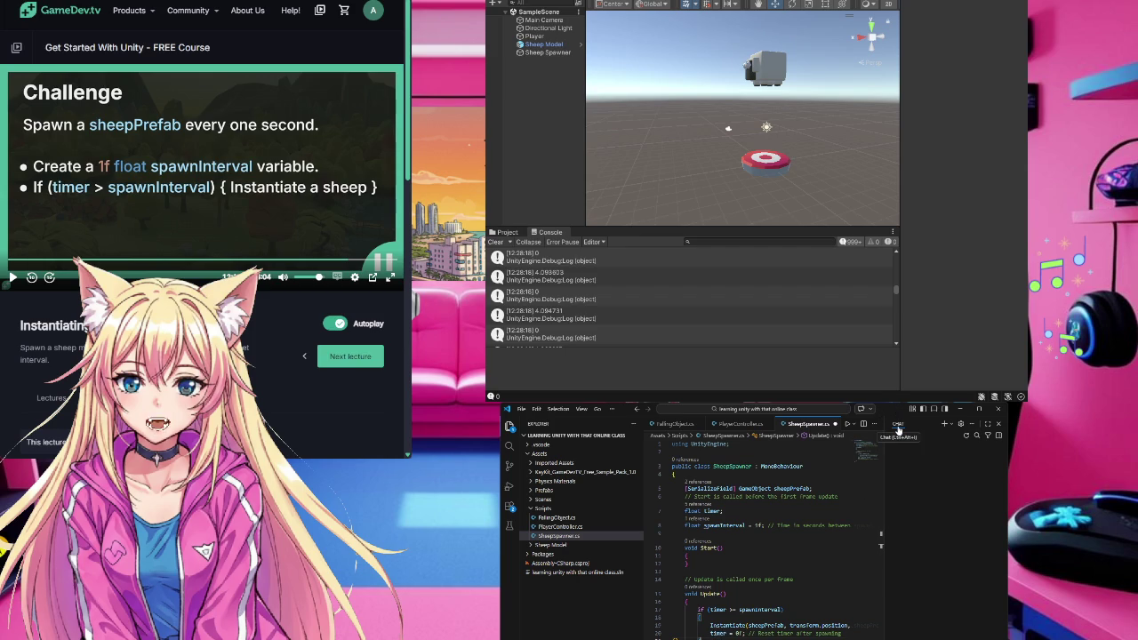
- Toggle a breakpoint on the if line and add a blank line above the Instantiate call
left_click(731, 610)
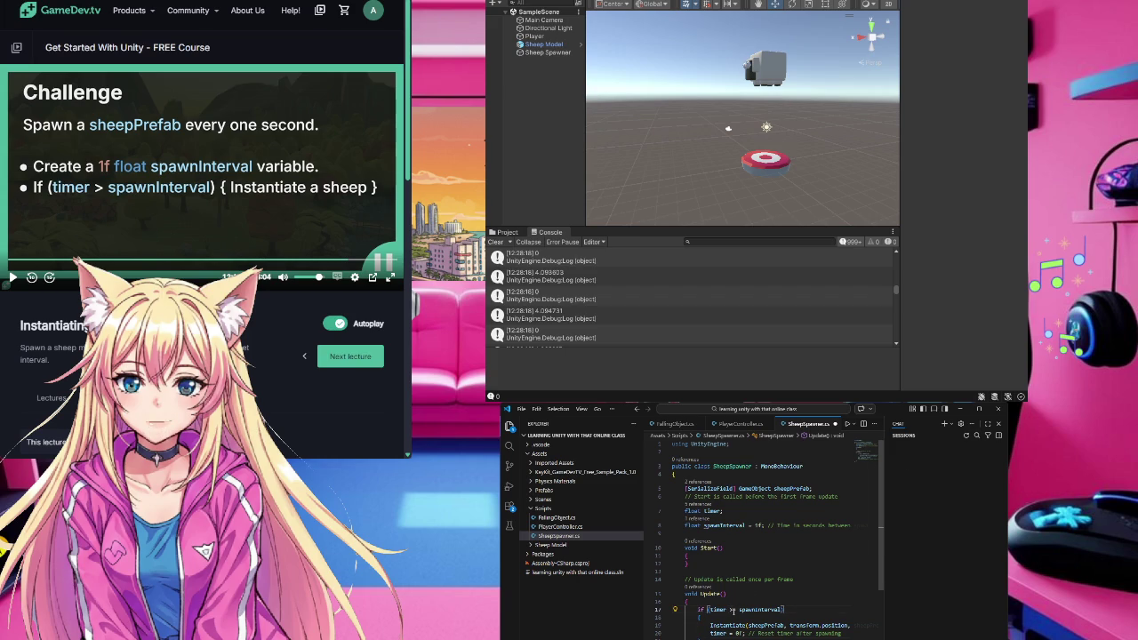
key("F9")
key("F10")
left_click_drag(710, 626, 843, 634)
key("ctrl+shift+Return")
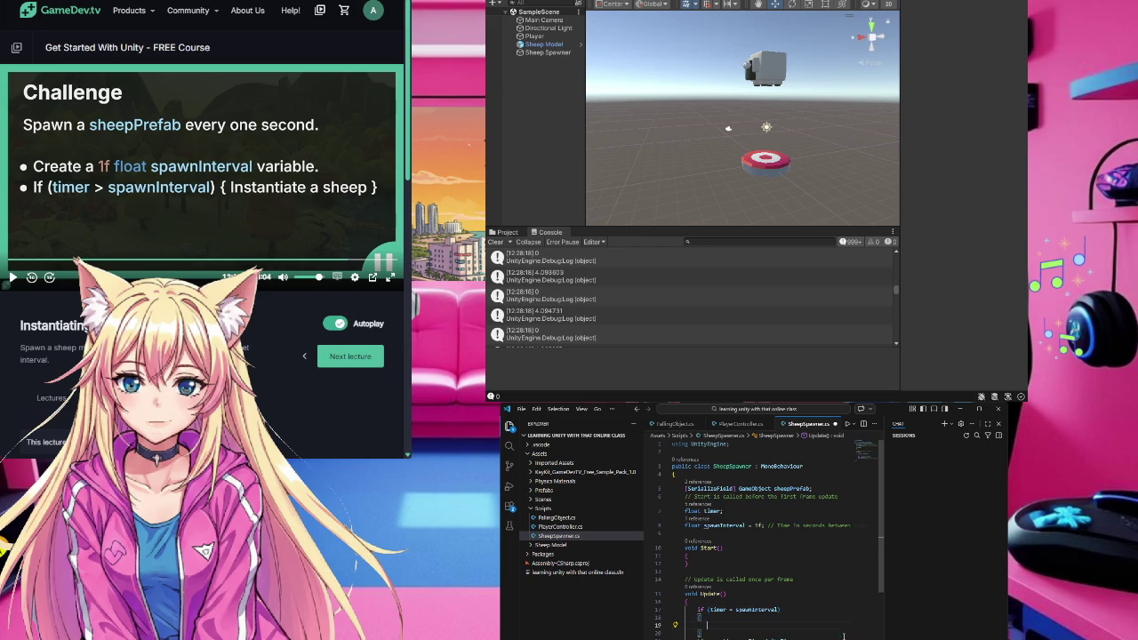
- Remove the extra blank line and make the comparison read timer >= spawnInterval
key("ctrl+z")
left_click(737, 609)
type("=")
key("BackSpace")
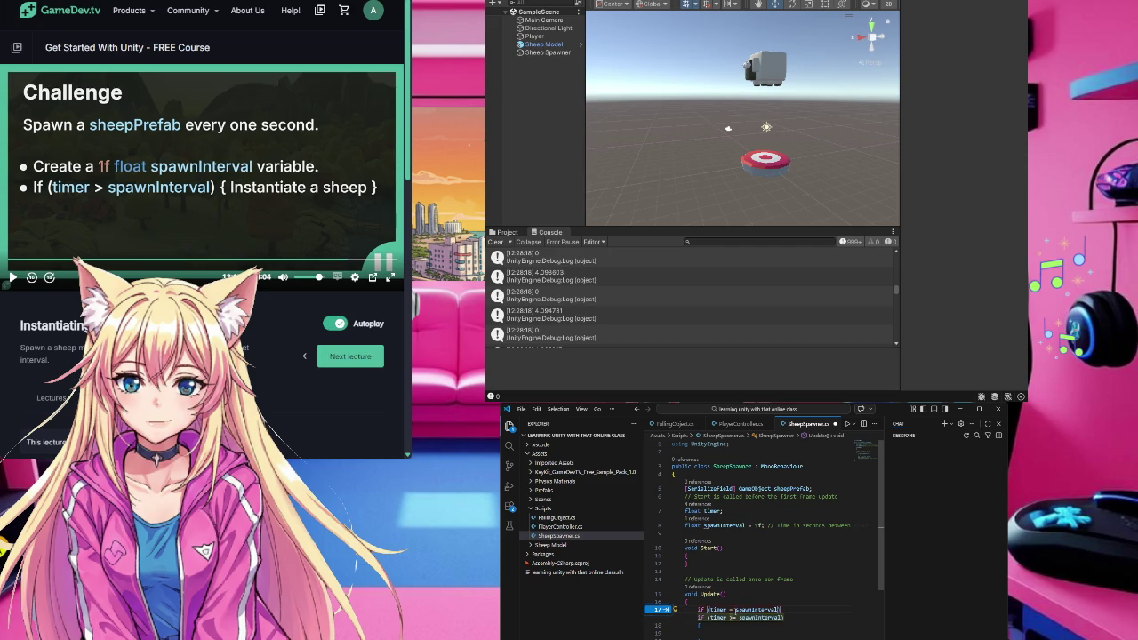
left_click(734, 610)
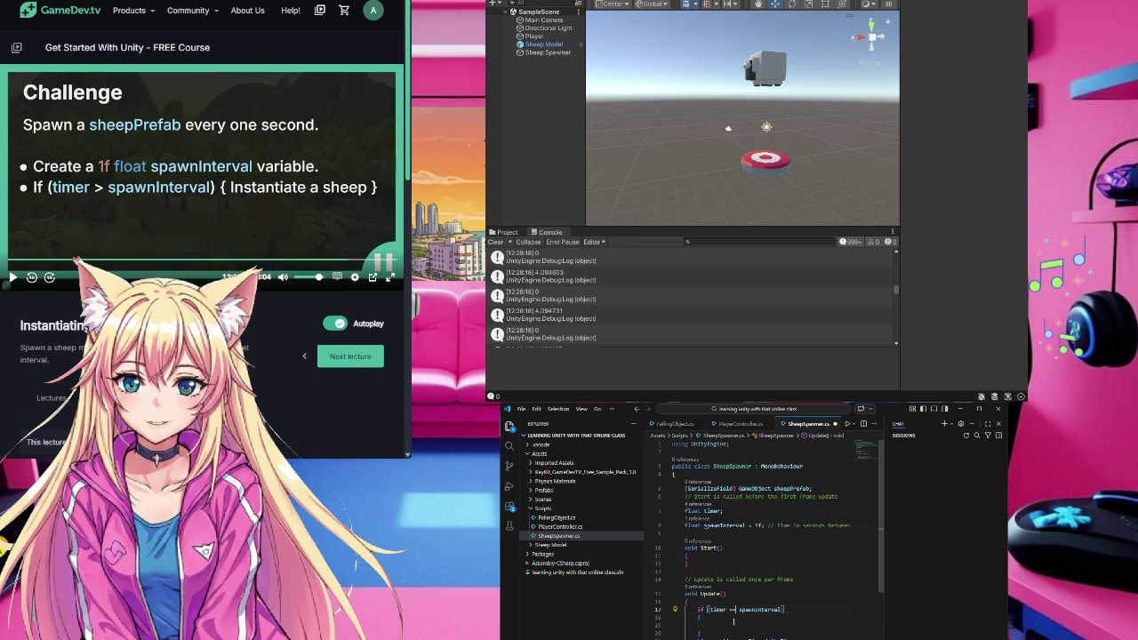
key("BackSpace")
- Dismiss the suggested '&& sheepPrefab != null' check and start typing inside the if braces
left_click(783, 610)
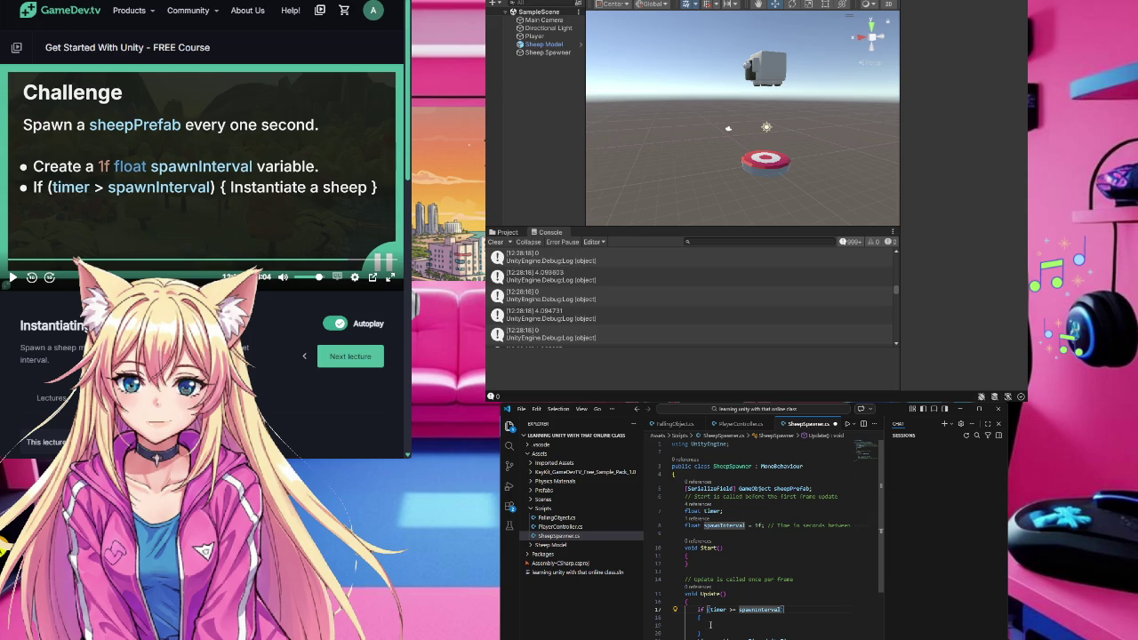
left_click(710, 624)
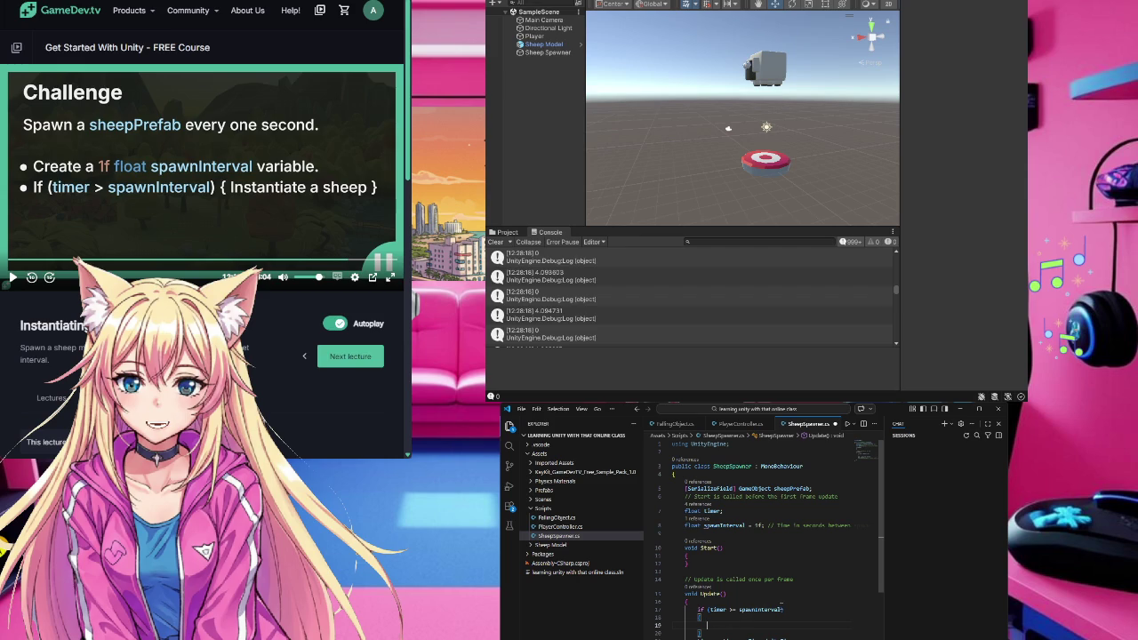
left_click(781, 610)
key("BackSpace")
left_click(771, 626)
type("}")
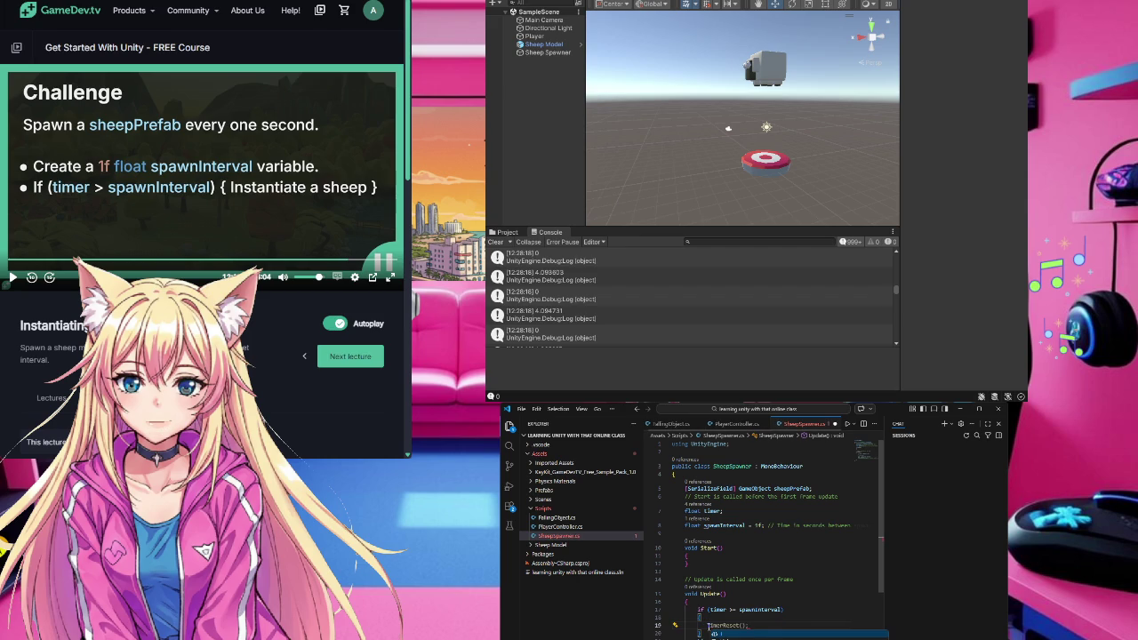
type("t")
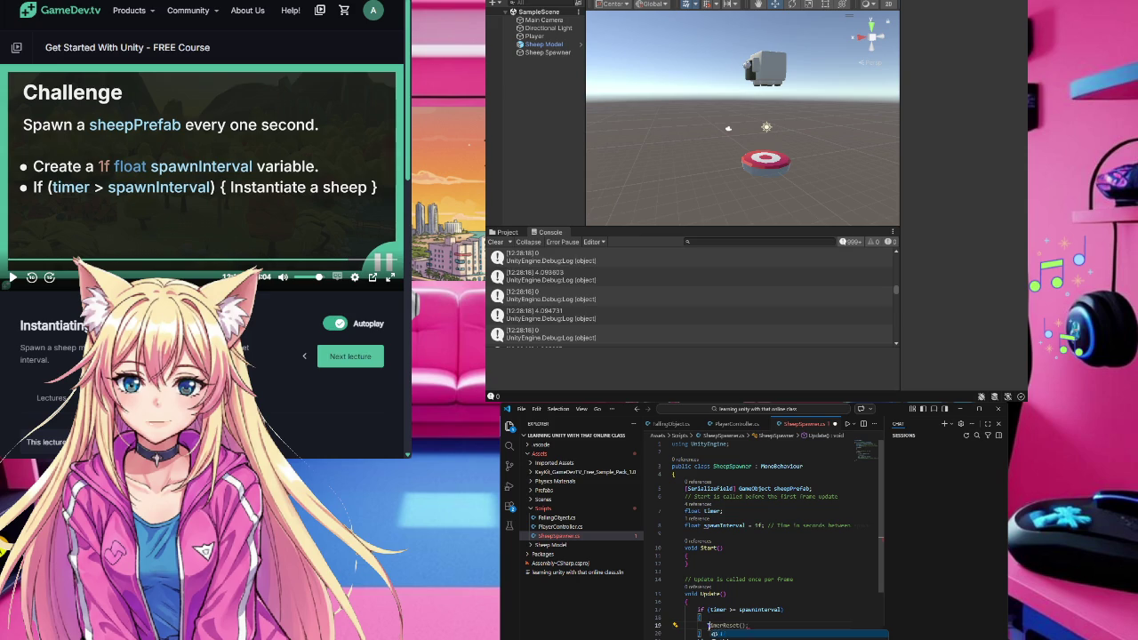
type("i")
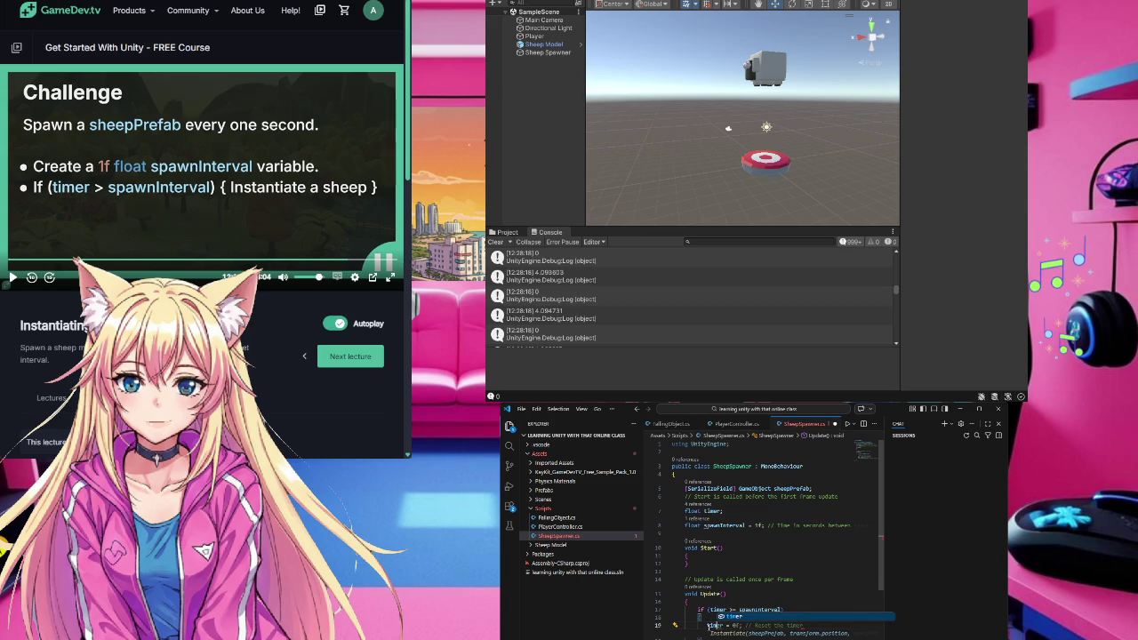
- Accept Copilot's timer = 0f and Instantiate(sheepPrefab, transform.position, sheepPrefab.transform.rotation) lines
key("Escape")
key("Tab")
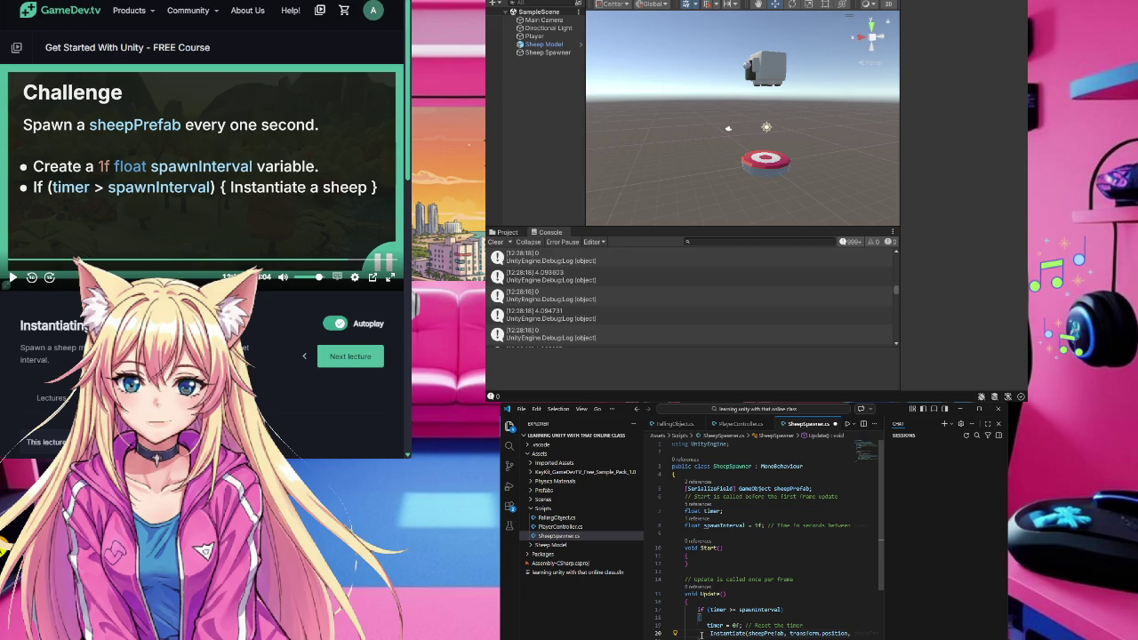
- Widen the editor, narrow the Explorer sidebar and collapse the Chat panel to show the full Instantiate line
left_click_drag(708, 634, 851, 633)
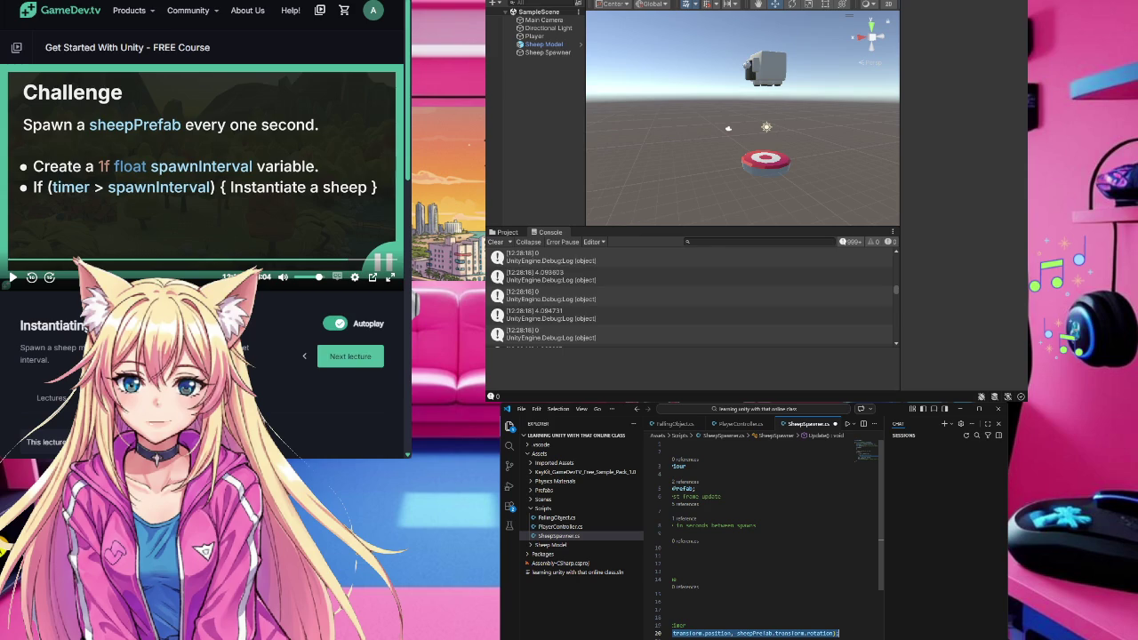
left_click_drag(1027, 533, 1107, 534)
left_click_drag(643, 618, 520, 618)
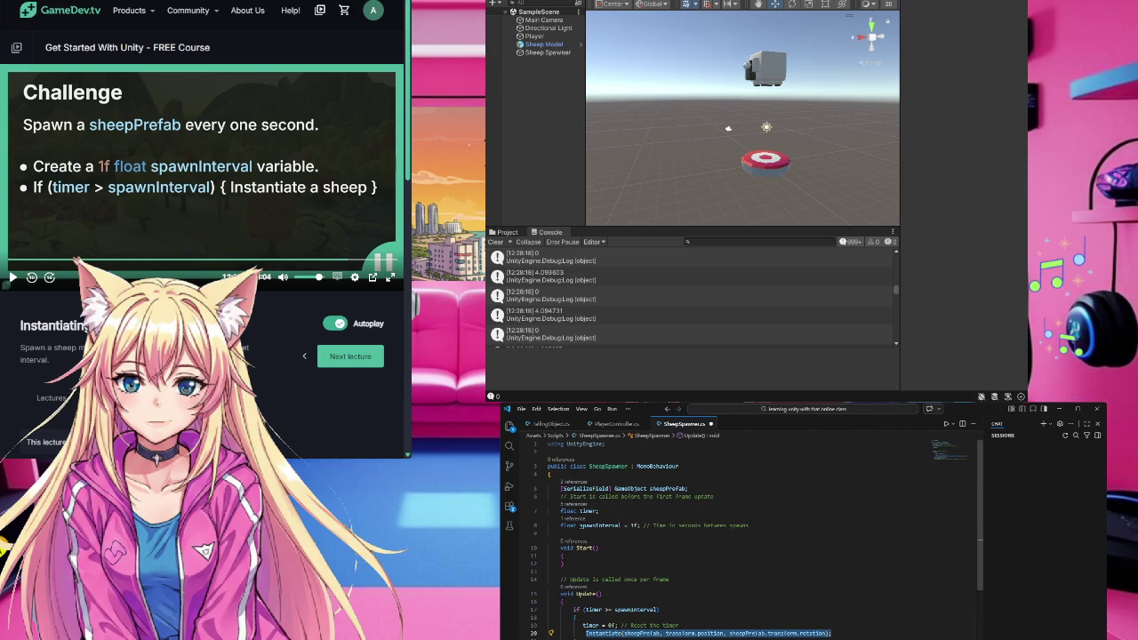
left_click_drag(1107, 534, 1078, 534)
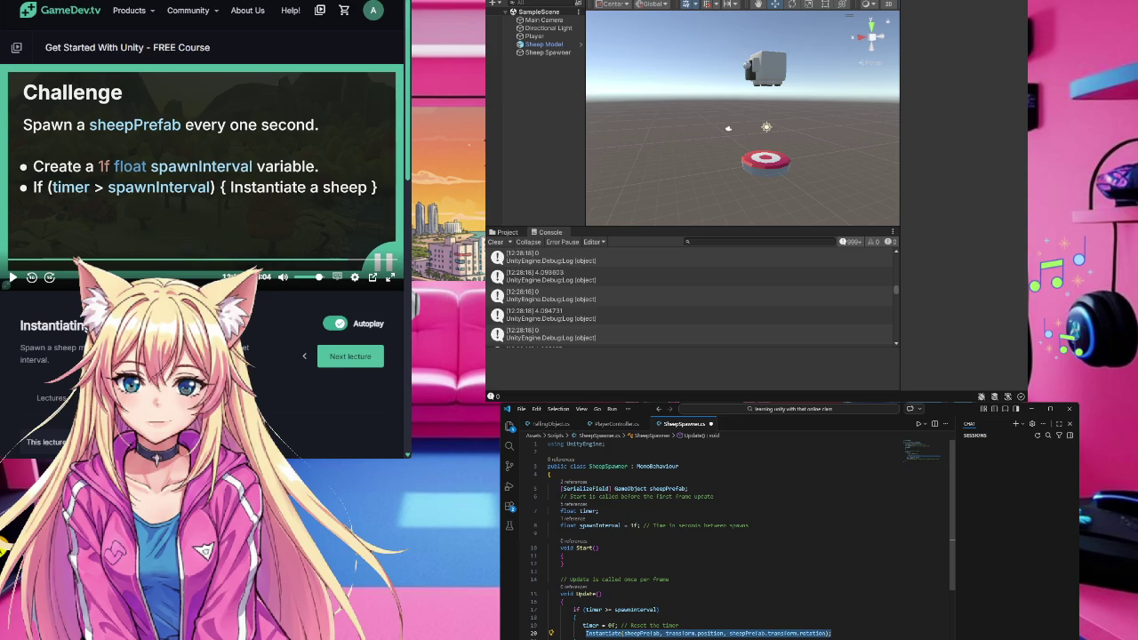
left_click_drag(953, 533, 1078, 534)
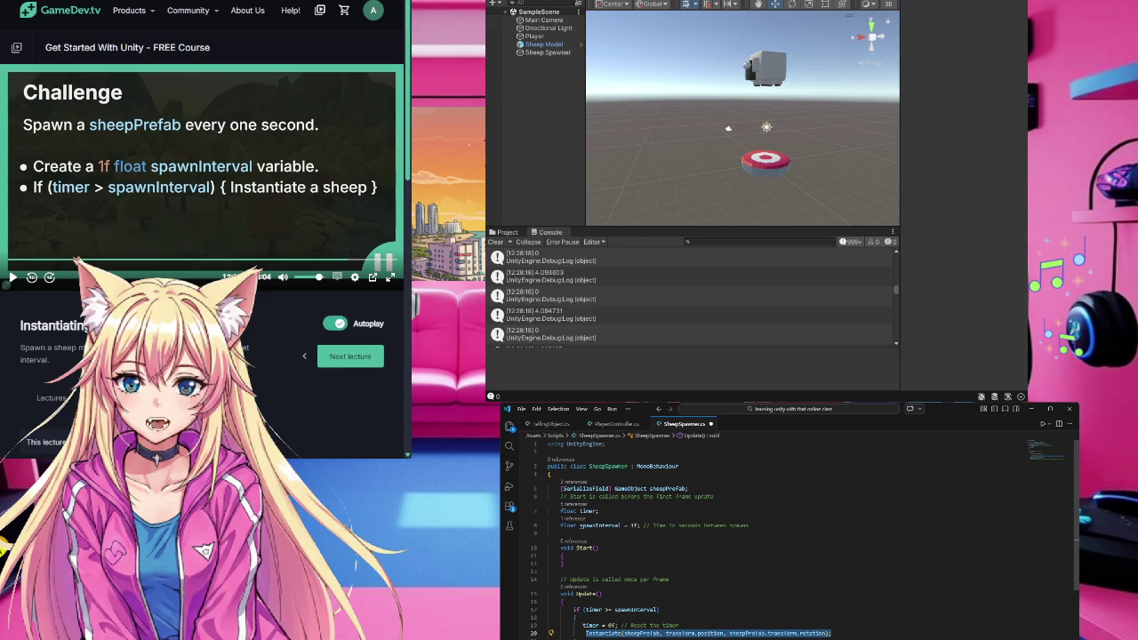
key("Down")
key("Down")
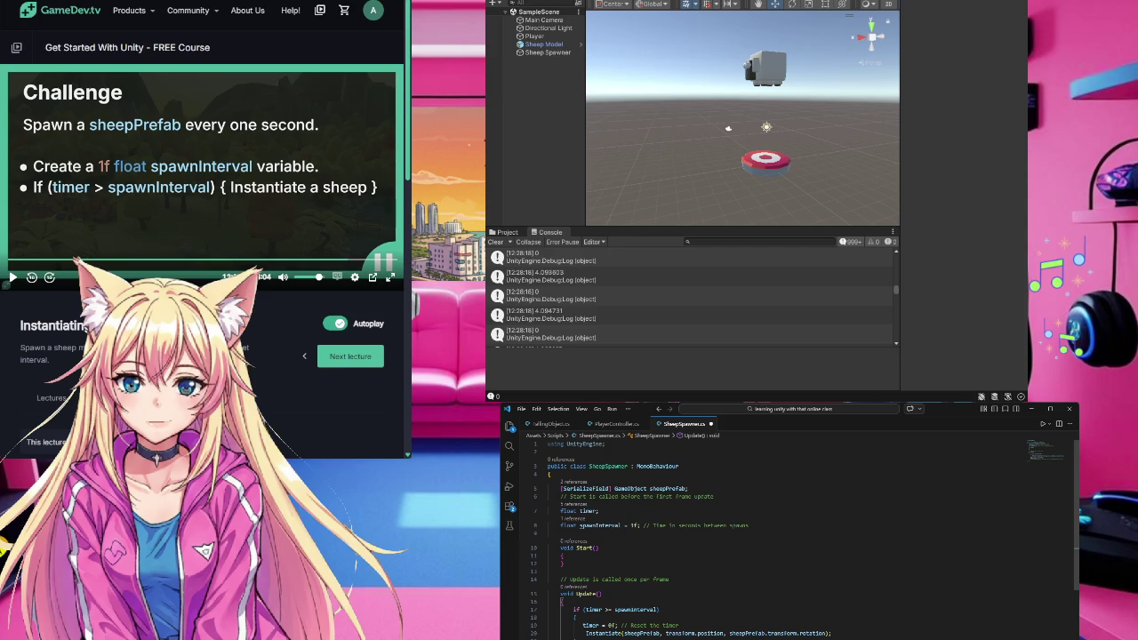
- On line 20, change the Instantiate rotation argument to Quaternion.identity and save SheepSpawner.cs
scroll(783, 534, "down", 1)
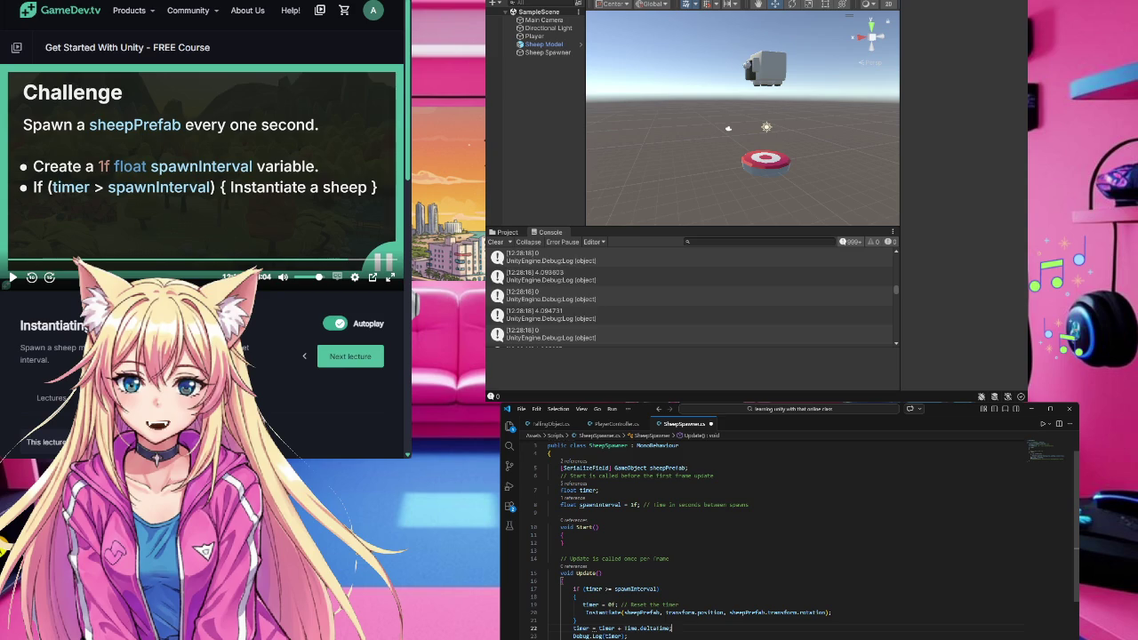
left_click(580, 628)
mouse_move(645, 613)
left_click(770, 613)
double_click(805, 613)
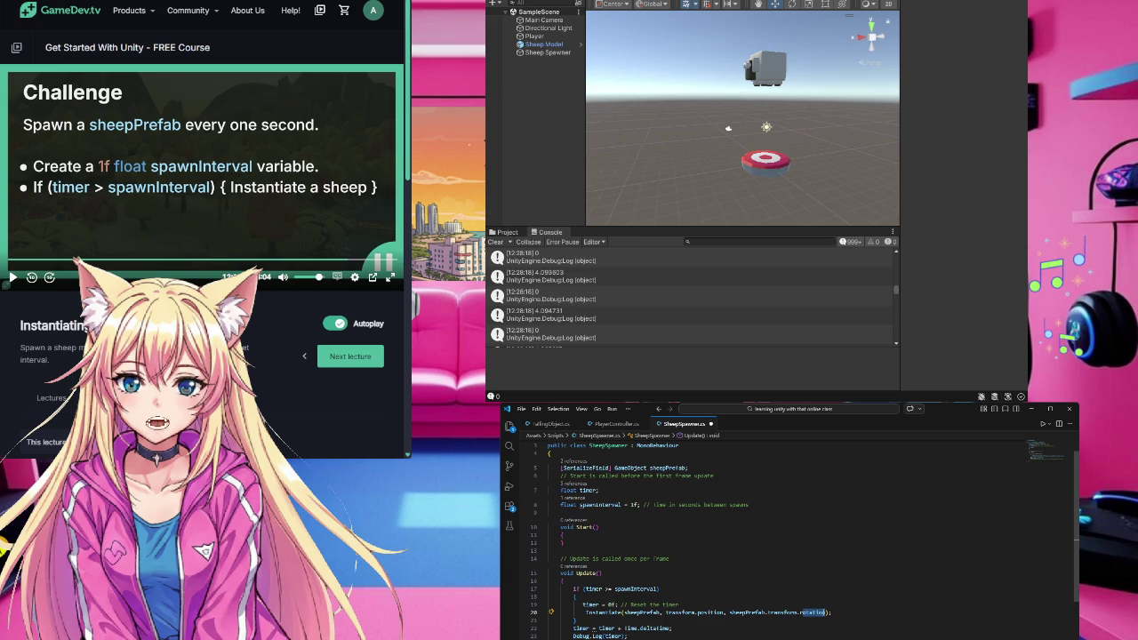
left_click(826, 613)
left_click(531, 613)
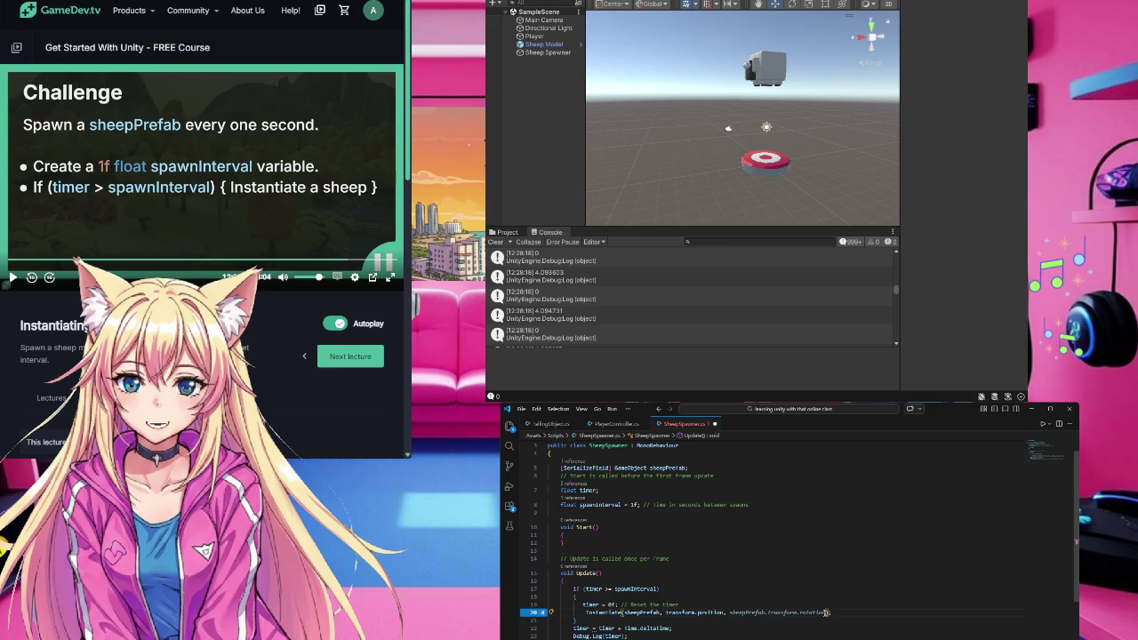
key("BackSpace")
type("quaternion.identity")
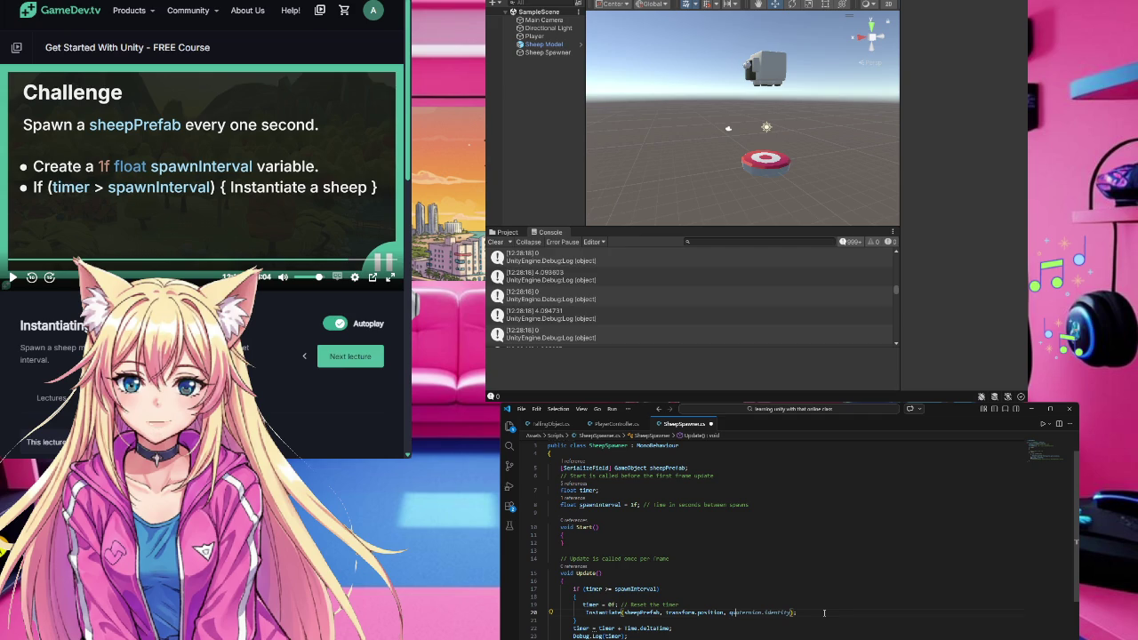
left_click(806, 612)
key("ctrl+s")
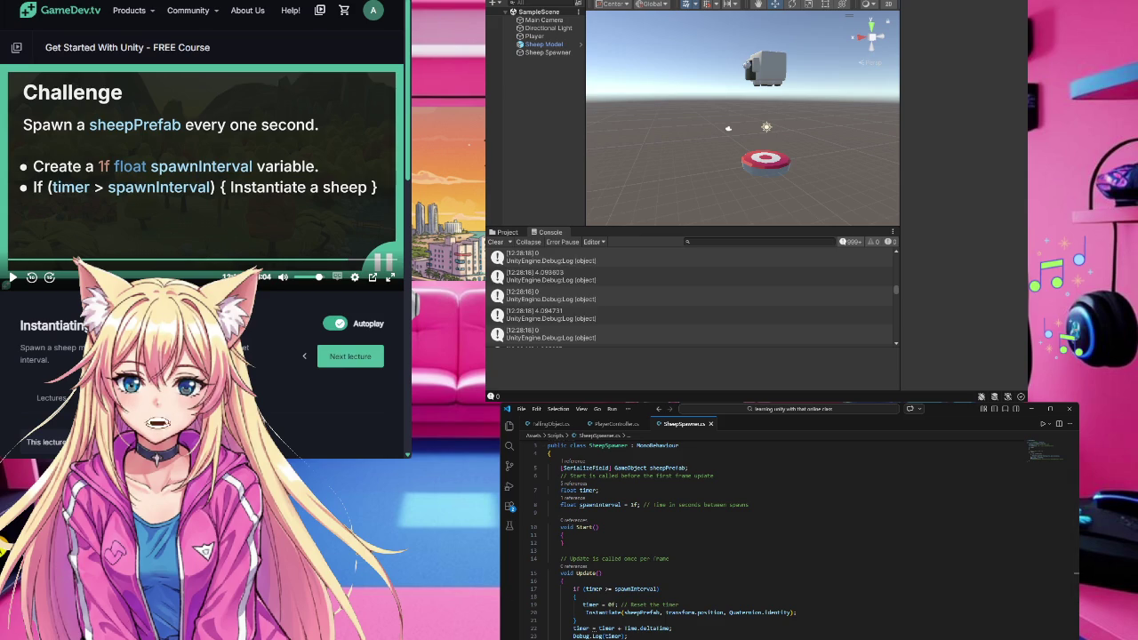
scroll(715, 637, "down", 2)
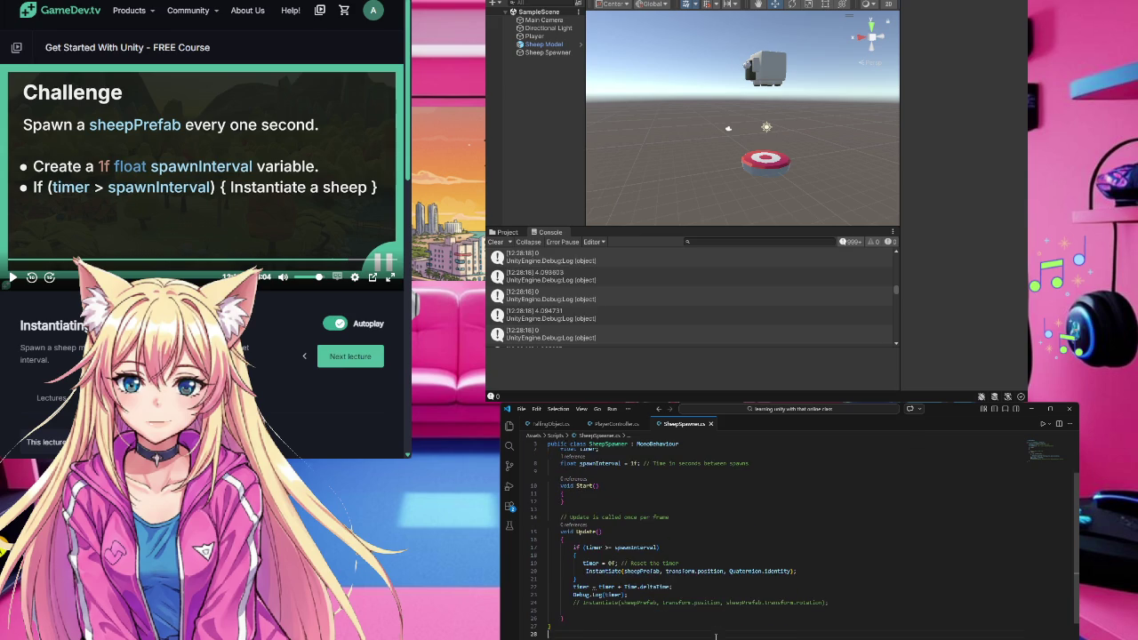
scroll(716, 637, "up", 3)
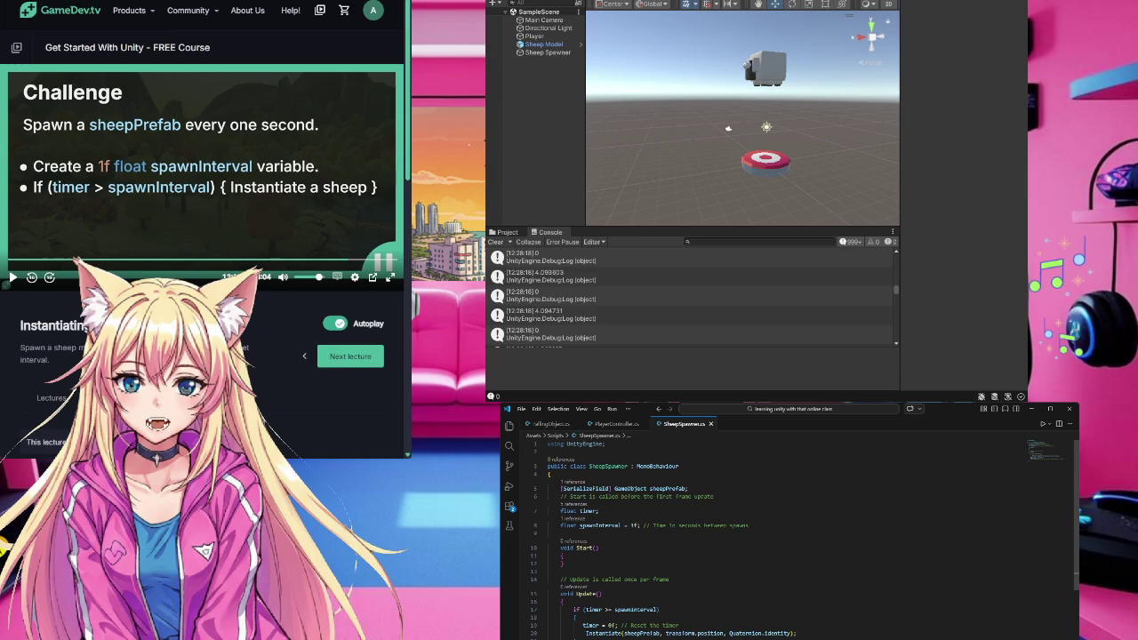
- Select Sheep Spawner and open the Assets/Prefabs folder holding the Sheep Model prefab
left_click(631, 262)
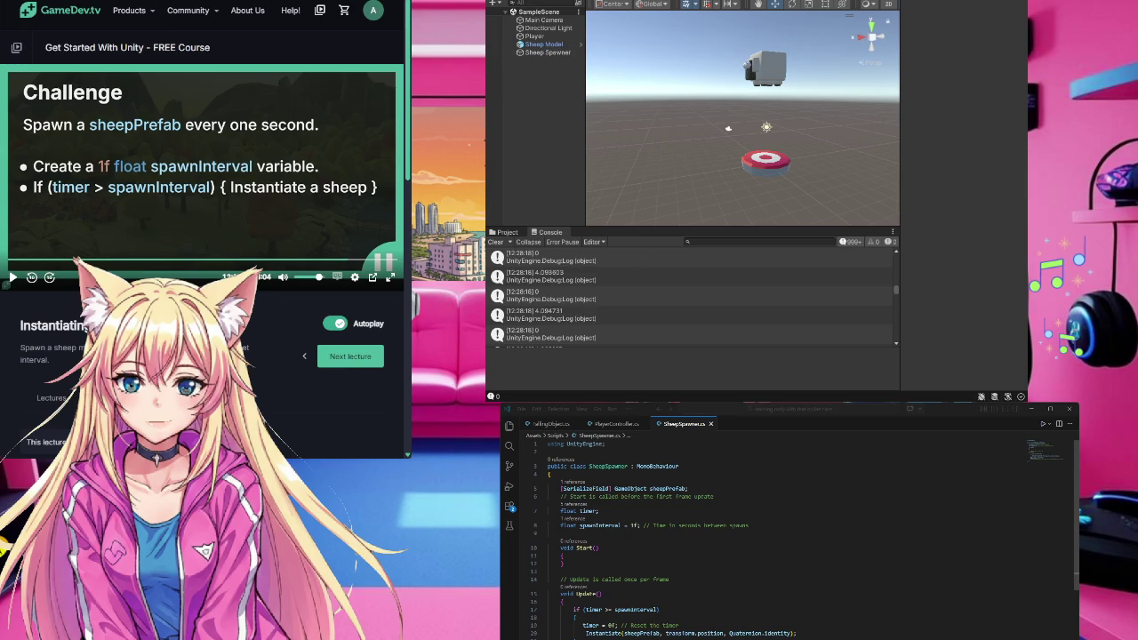
left_click(545, 52)
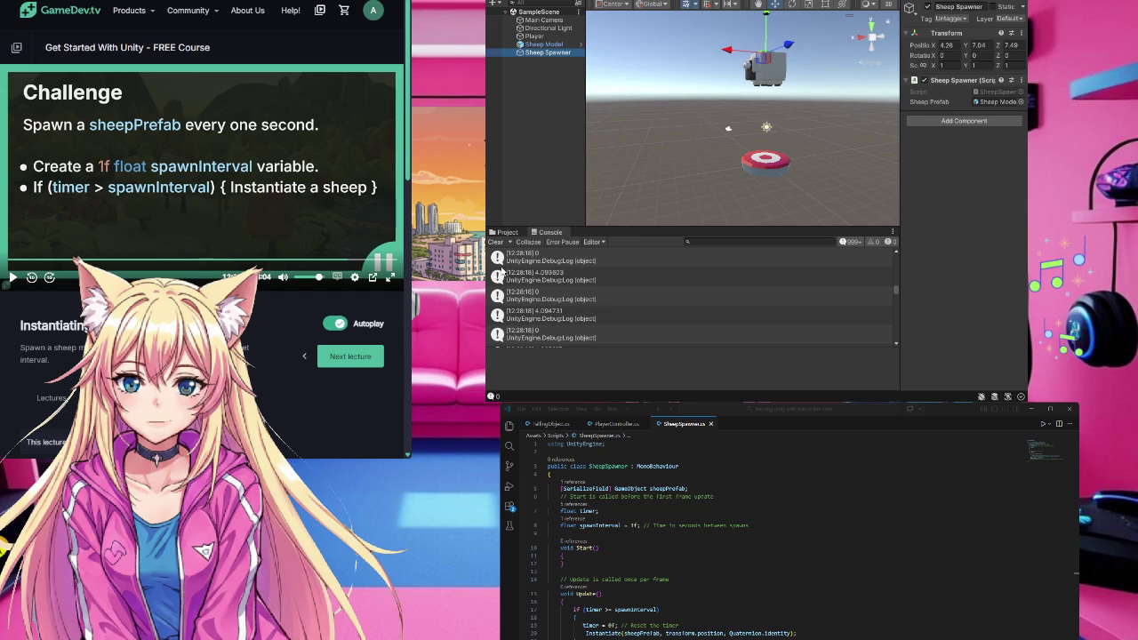
left_click(503, 232)
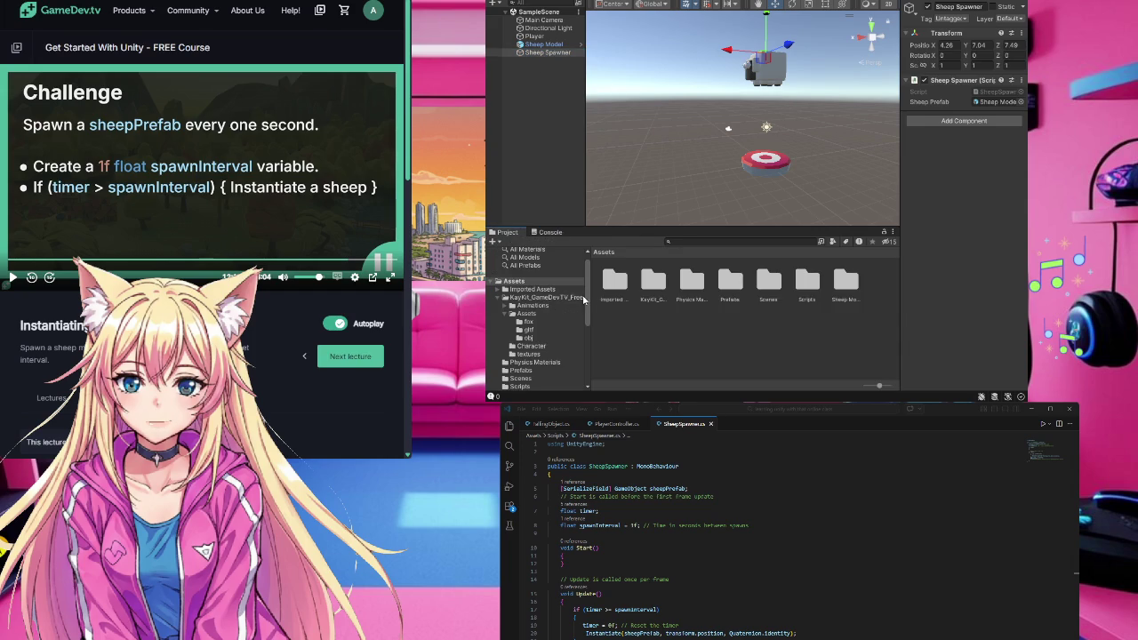
left_click(729, 284)
double_click(729, 285)
left_click(613, 283)
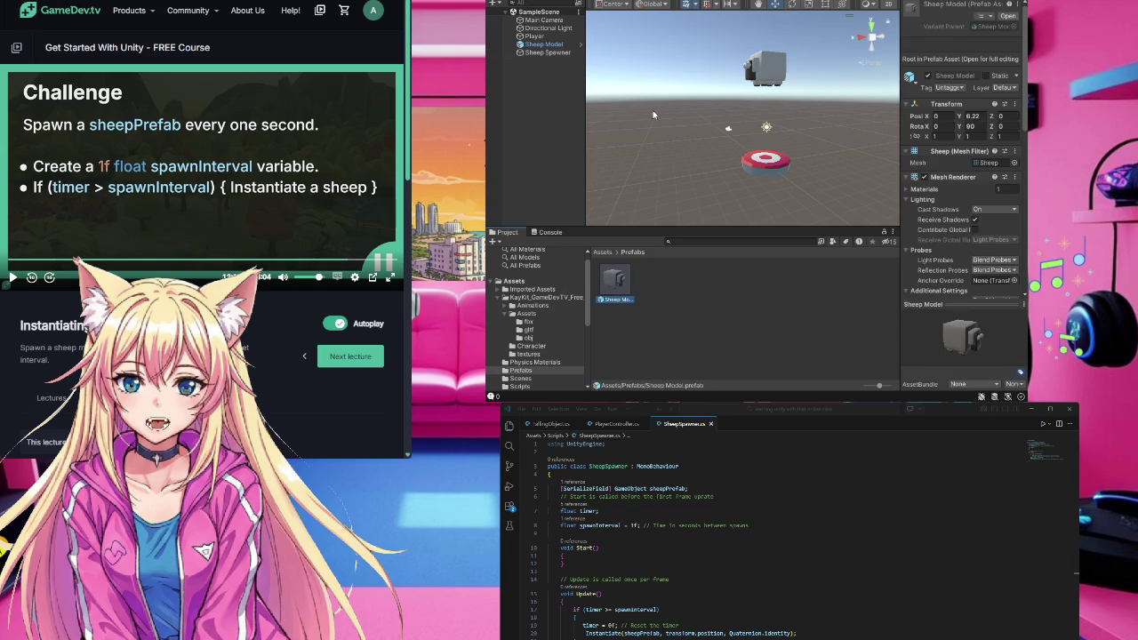
left_click(565, 55)
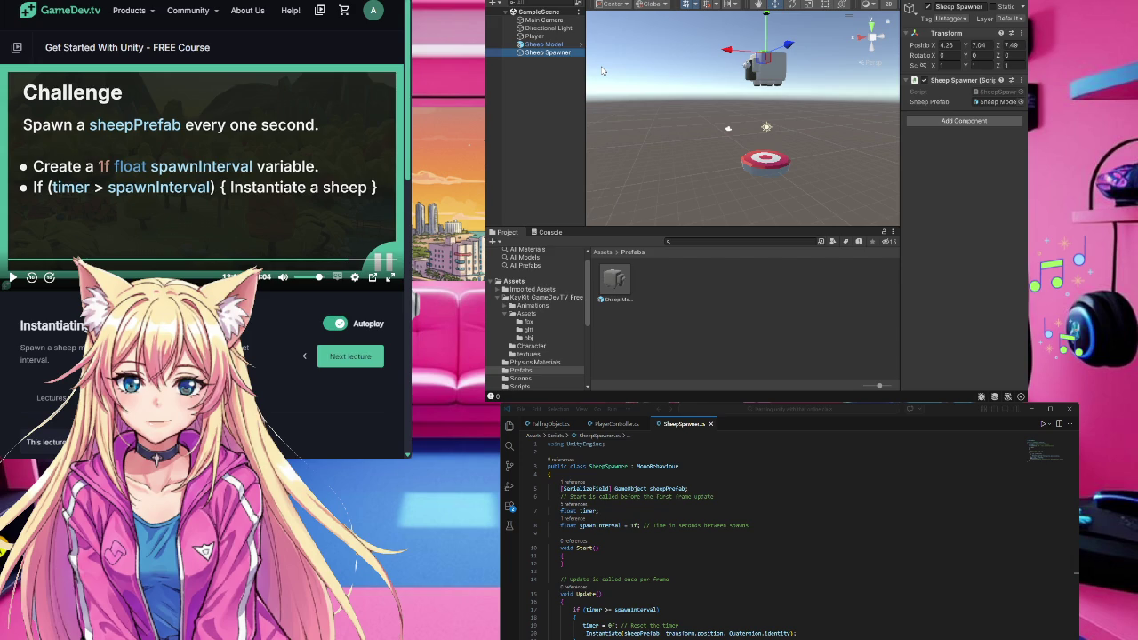
- Assign the Sheep Model prefab to the Sheep Spawner's Sheep Prefab field and delete the scene's Sheep Model
key("Delete")
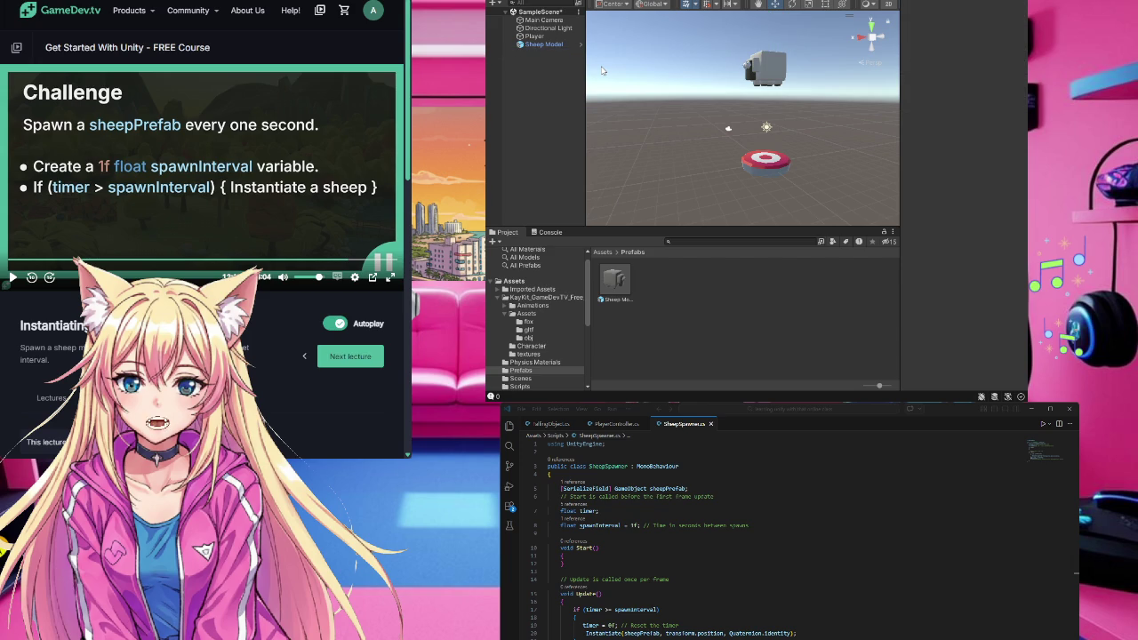
key("ctrl+z")
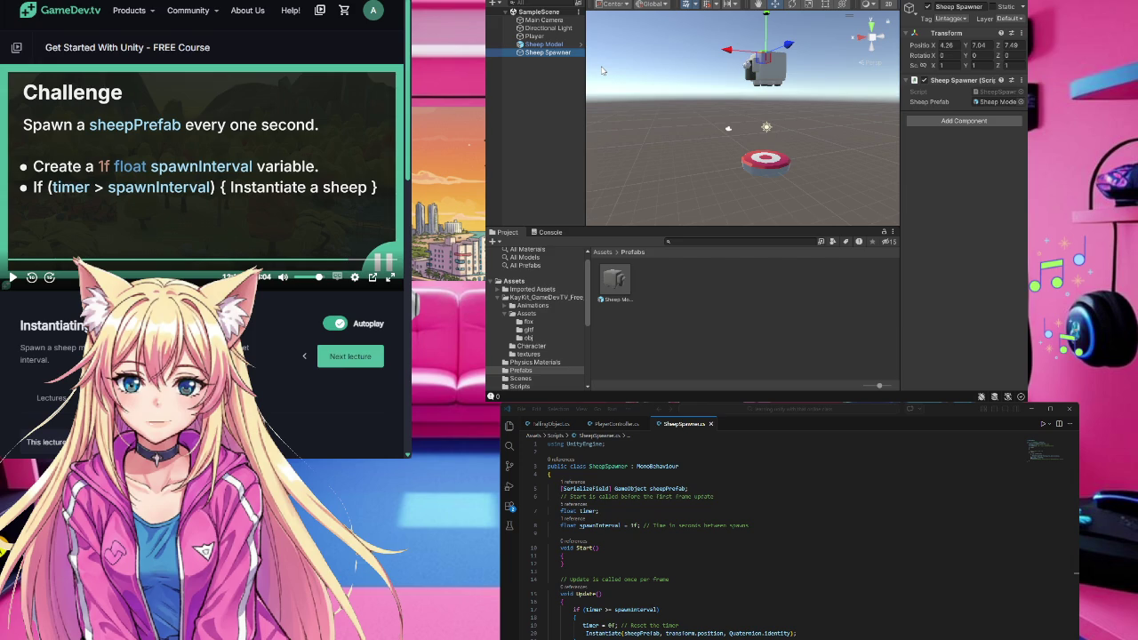
left_click(562, 119)
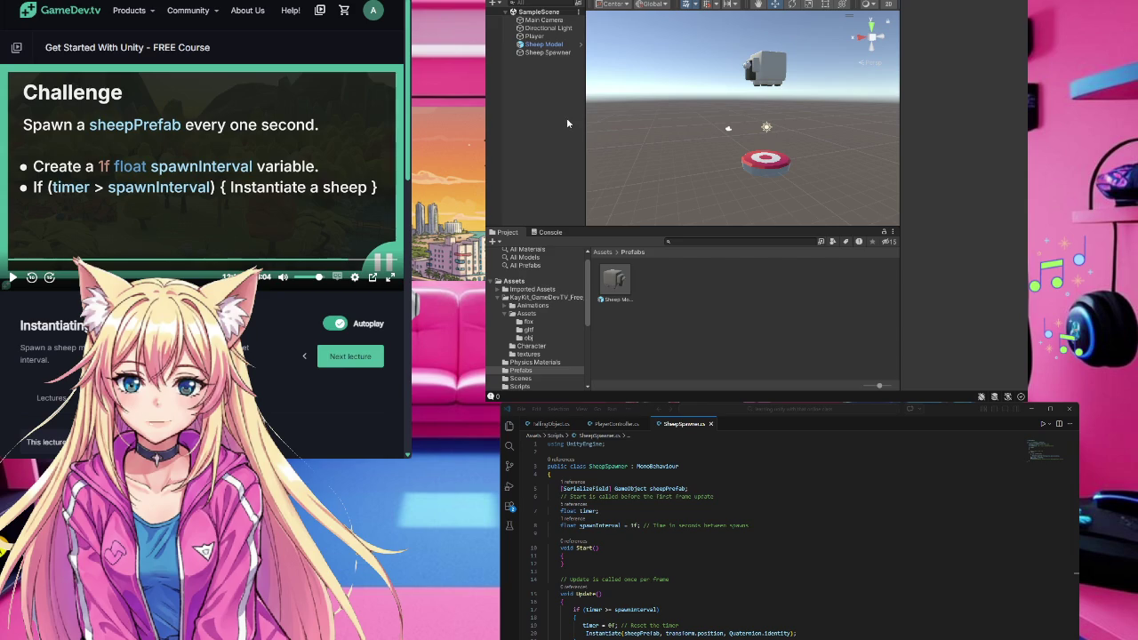
left_click(549, 52)
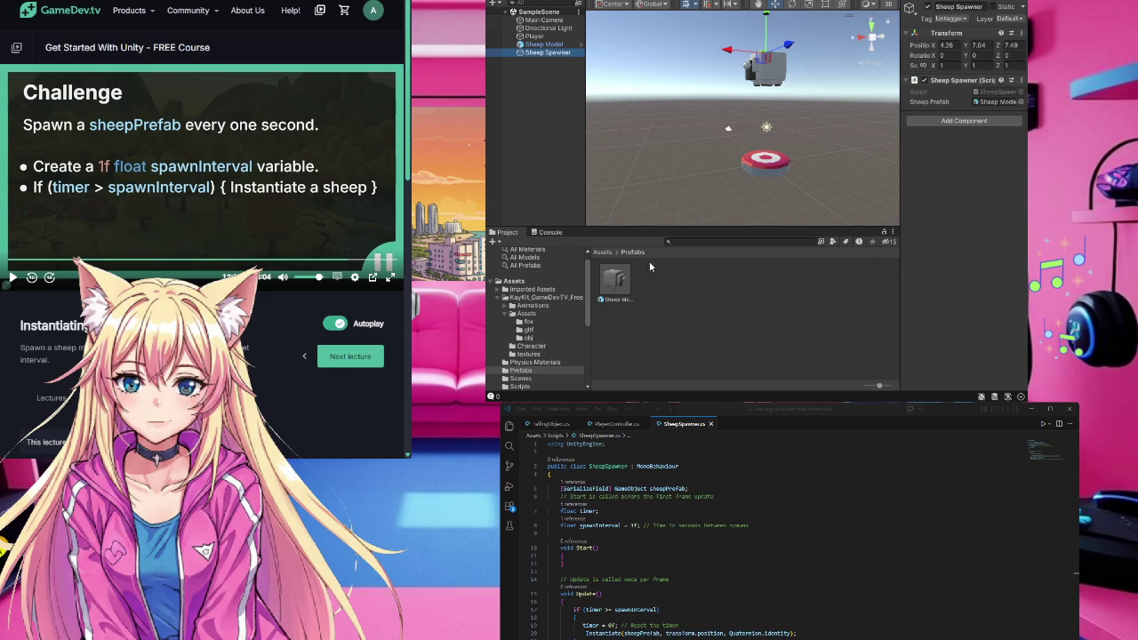
mouse_move(615, 280)
left_mouse_down()
mouse_move(934, 147)
mouse_move(990, 105)
left_mouse_up()
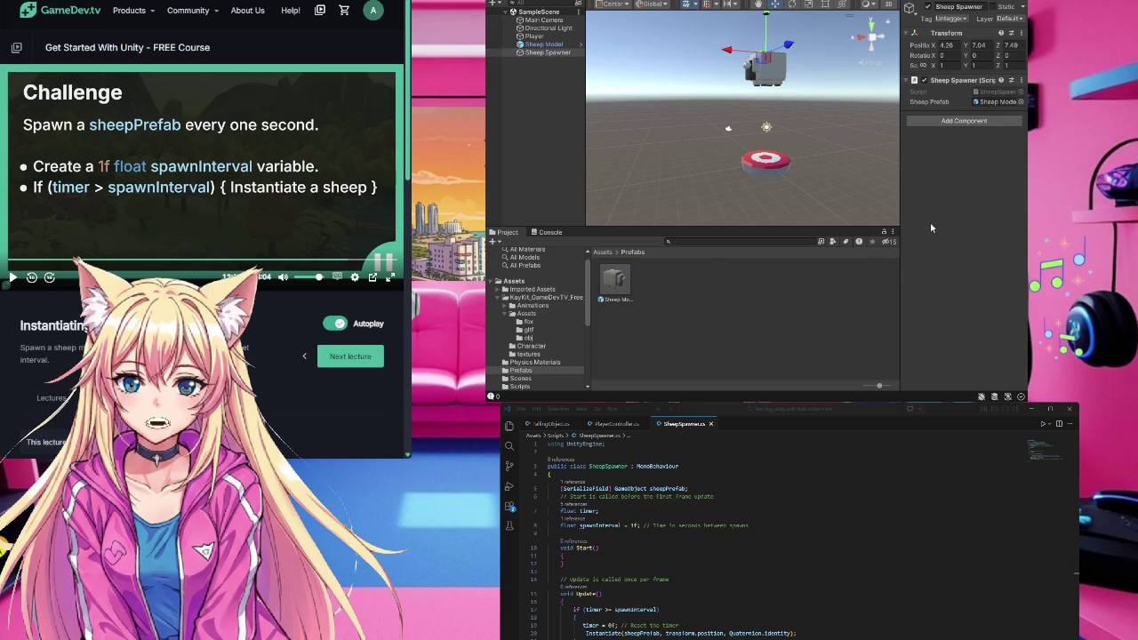
left_click(545, 44)
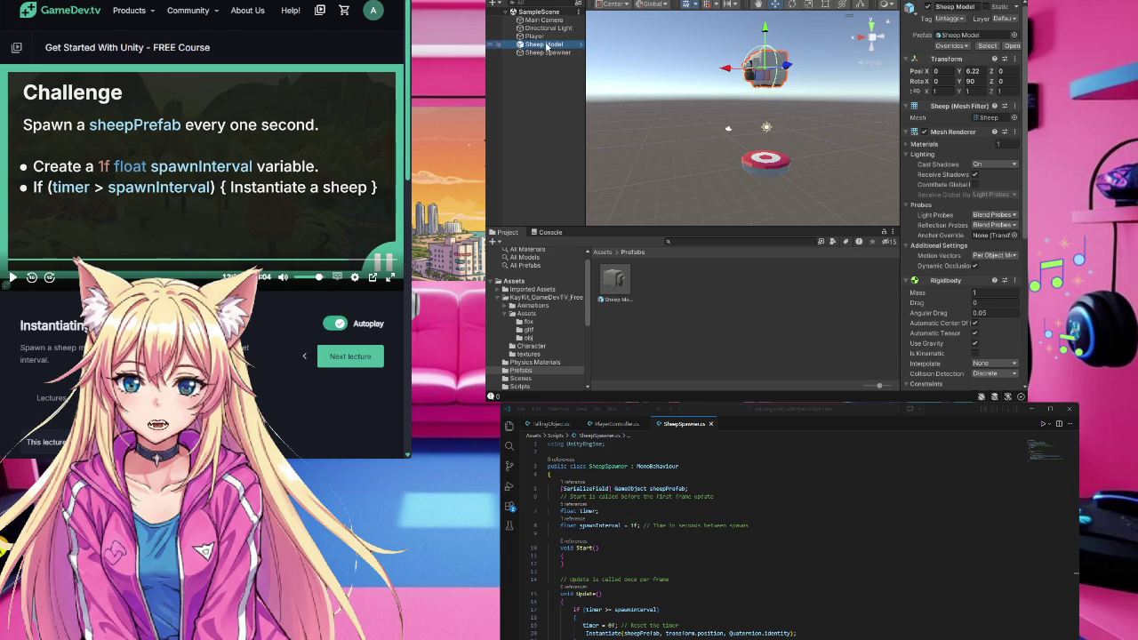
key("Delete")
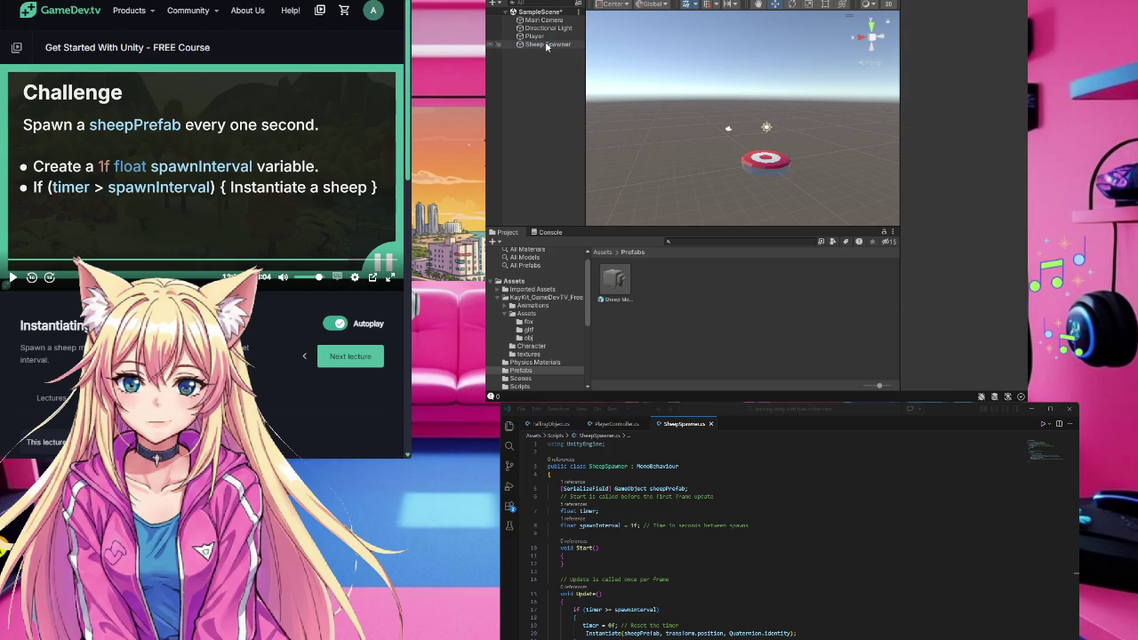
- Inspect the Sheep Model prefab's components, including its Rigidbody with mass 1 and angular drag 0.05
left_click(615, 283)
left_click(755, 336)
left_click(623, 286)
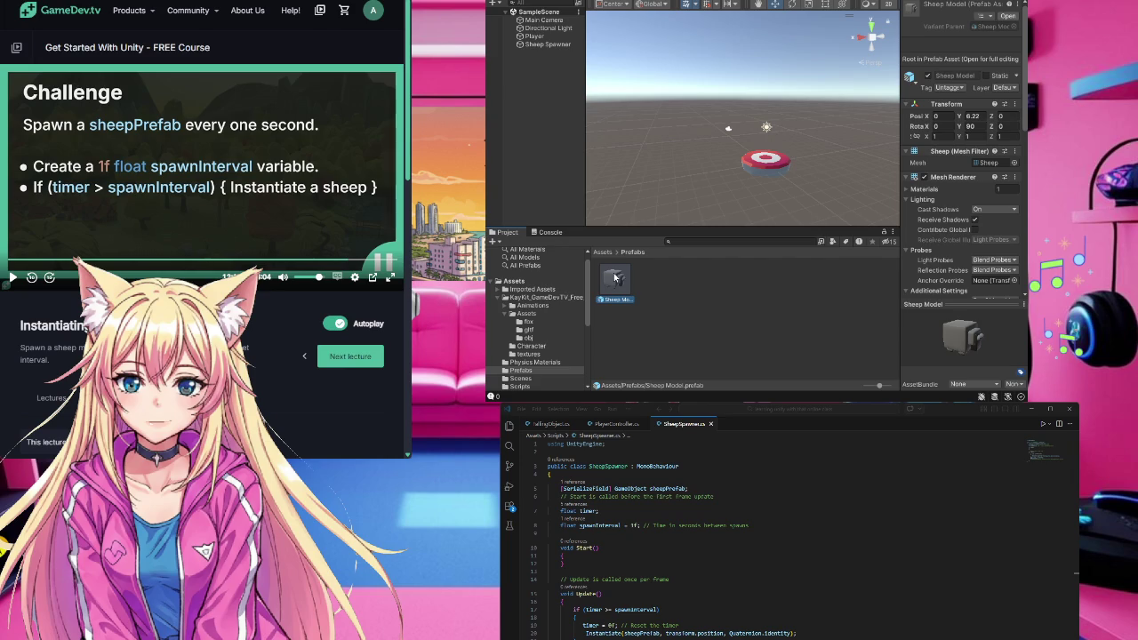
scroll(954, 216, "down", 3)
scroll(953, 210, "up", 3)
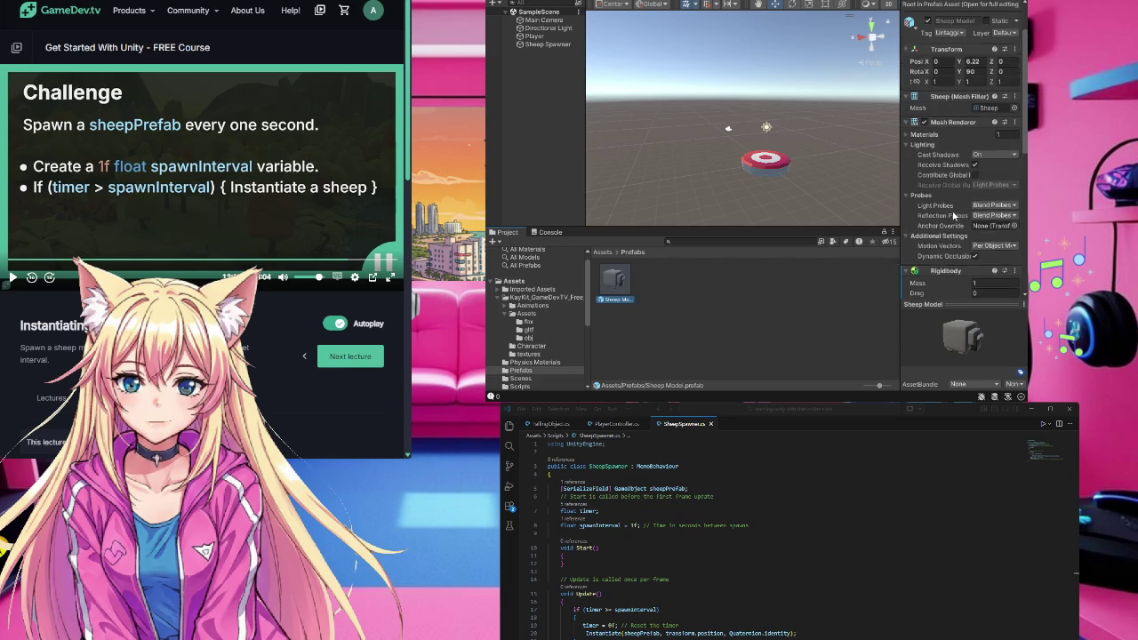
- Play-test the scene with Ctrl+P to watch Sheep Model clones spawn, then stop playback
left_click(550, 45)
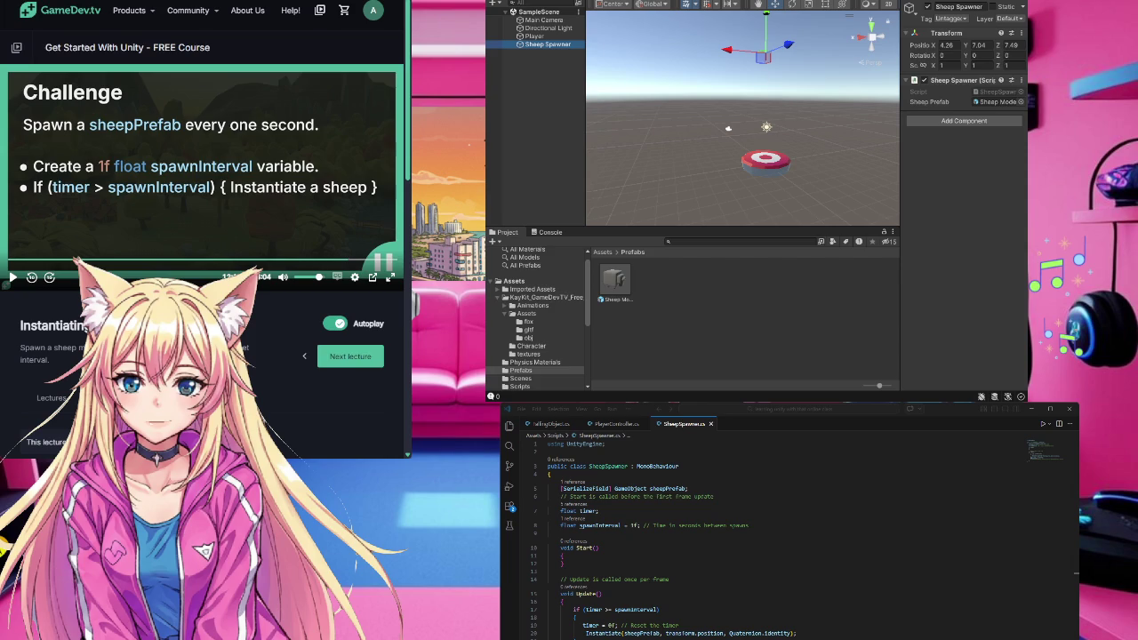
left_click(811, 120)
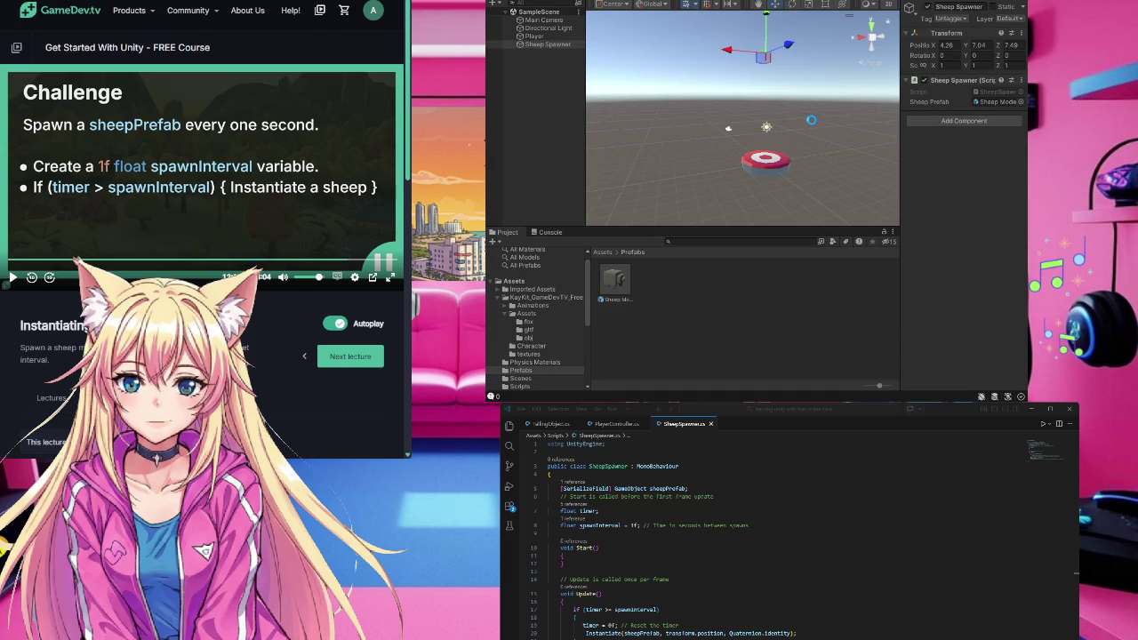
key("ctrl+p")
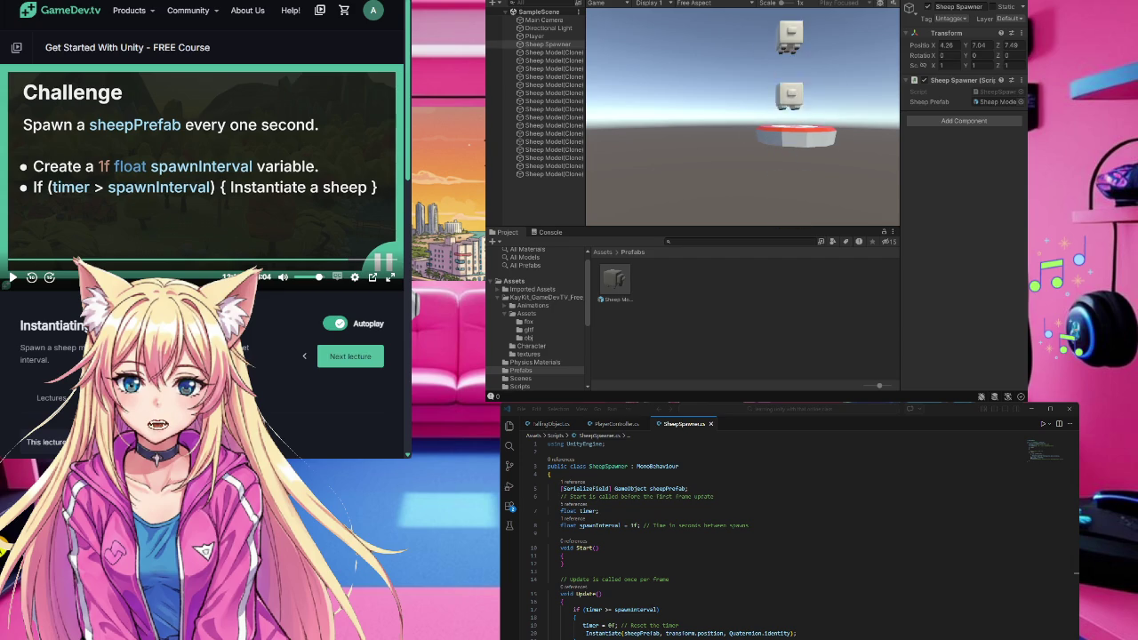
key("ctrl+p")
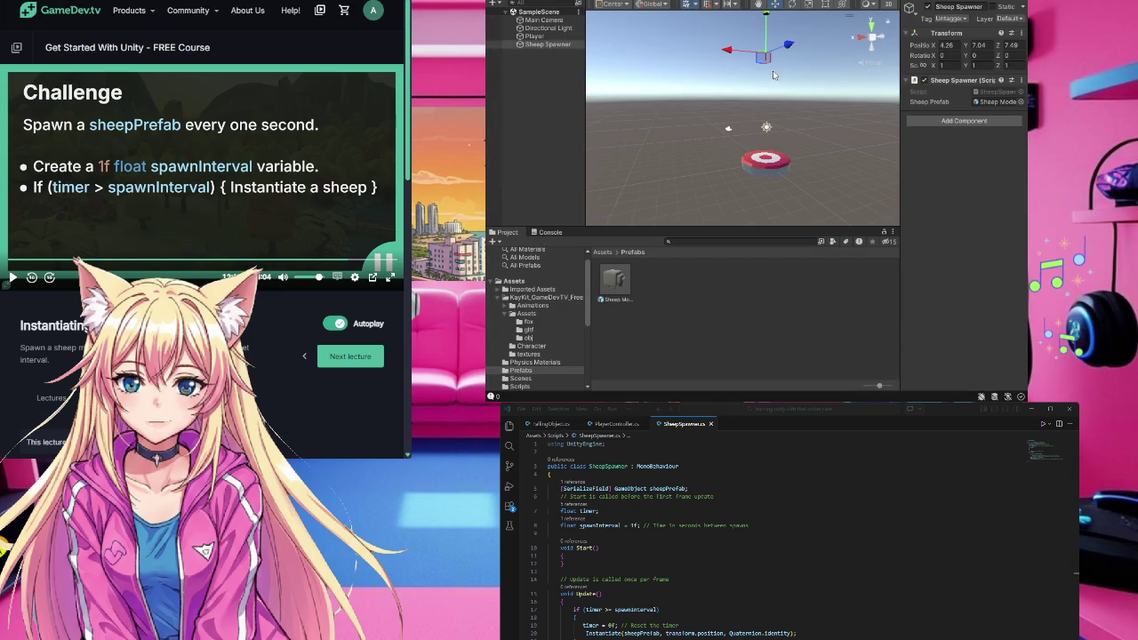
- Set the Player's Transform Position Y and Z to 0
left_click_drag(789, 45, 812, 51)
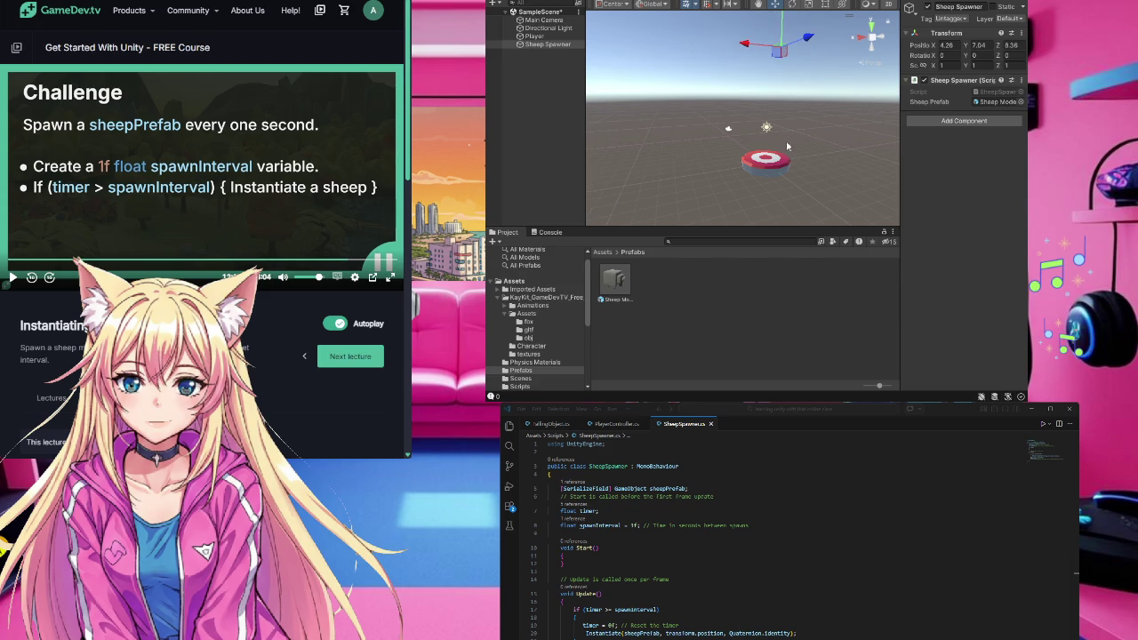
left_click(766, 162)
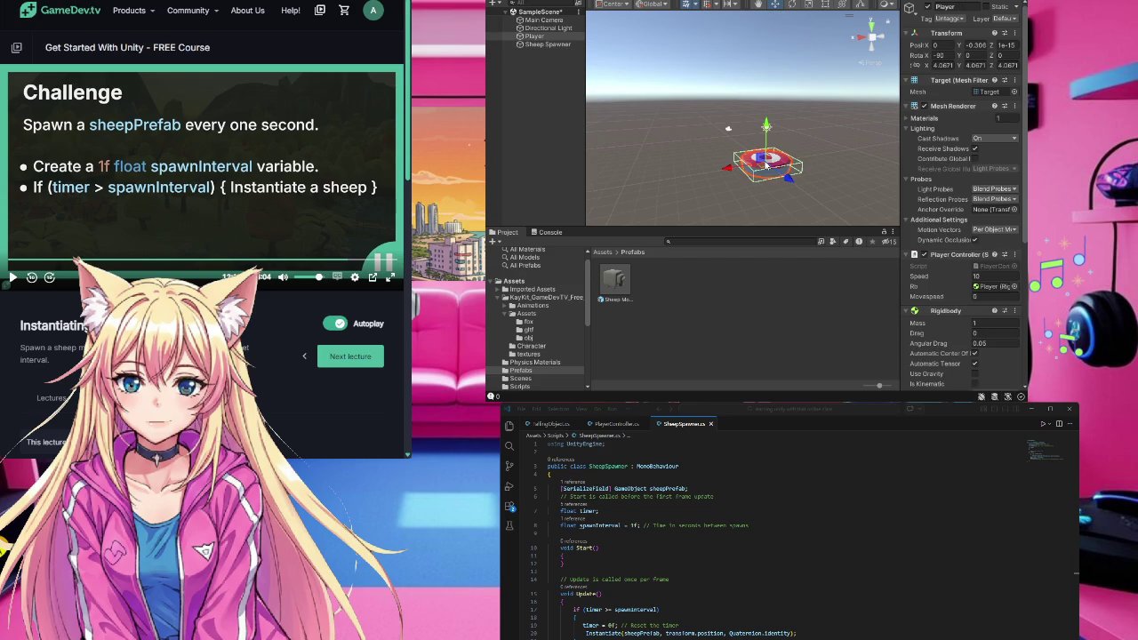
left_click(1008, 46)
type("0")
left_click(978, 44)
type("0")
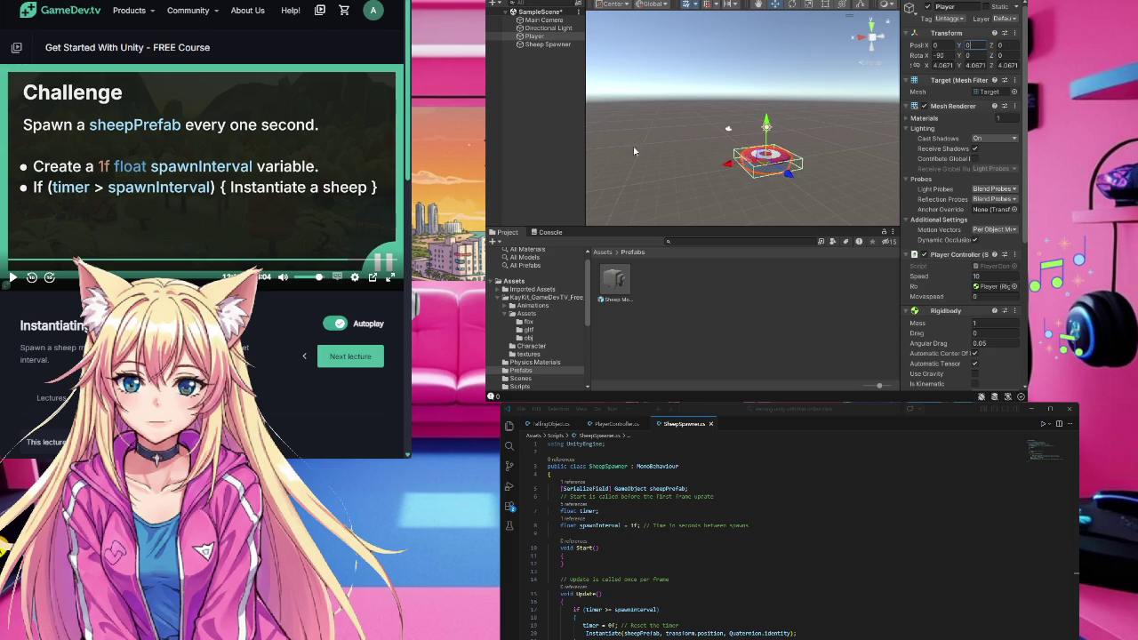
- Set the Sheep Spawner's position X, Y and Z to 0, then raise it on Y above the player
left_click(540, 45)
left_click(983, 44)
type("0")
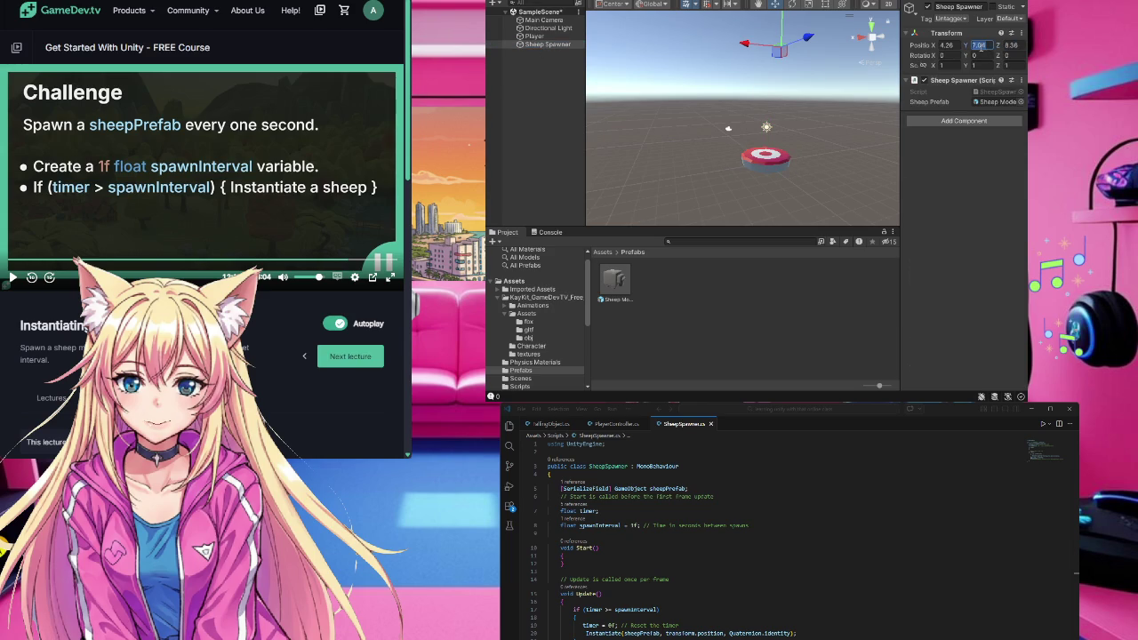
left_click(947, 45)
type("0")
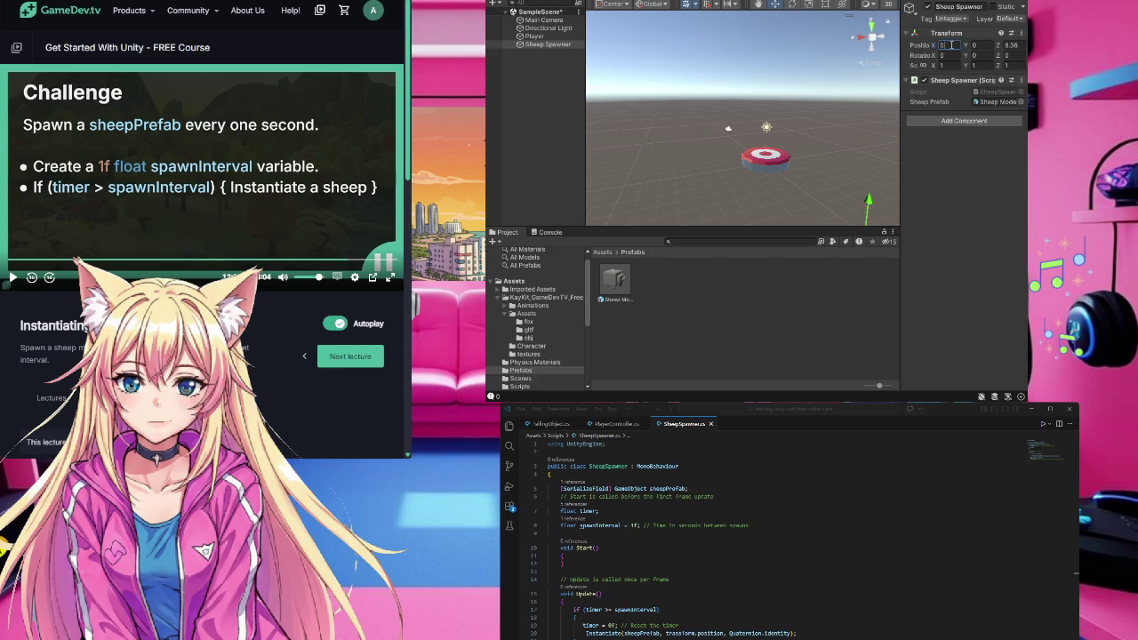
left_click(1010, 44)
type("0")
left_click_drag(767, 127, 783, 51)
left_click(783, 52)
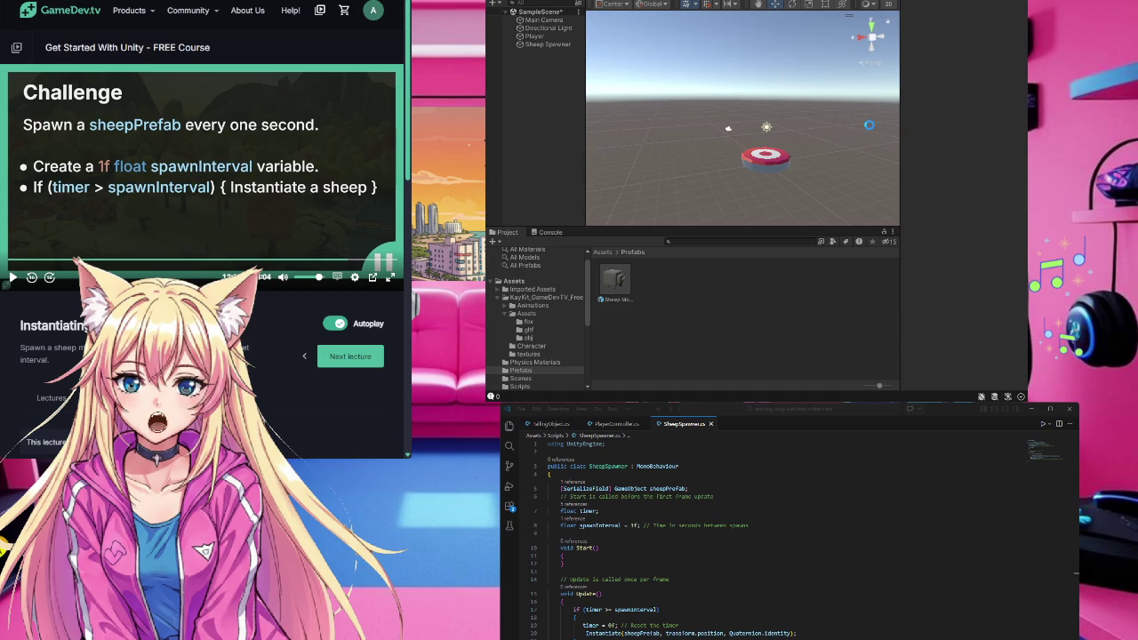
key("ctrl+p")
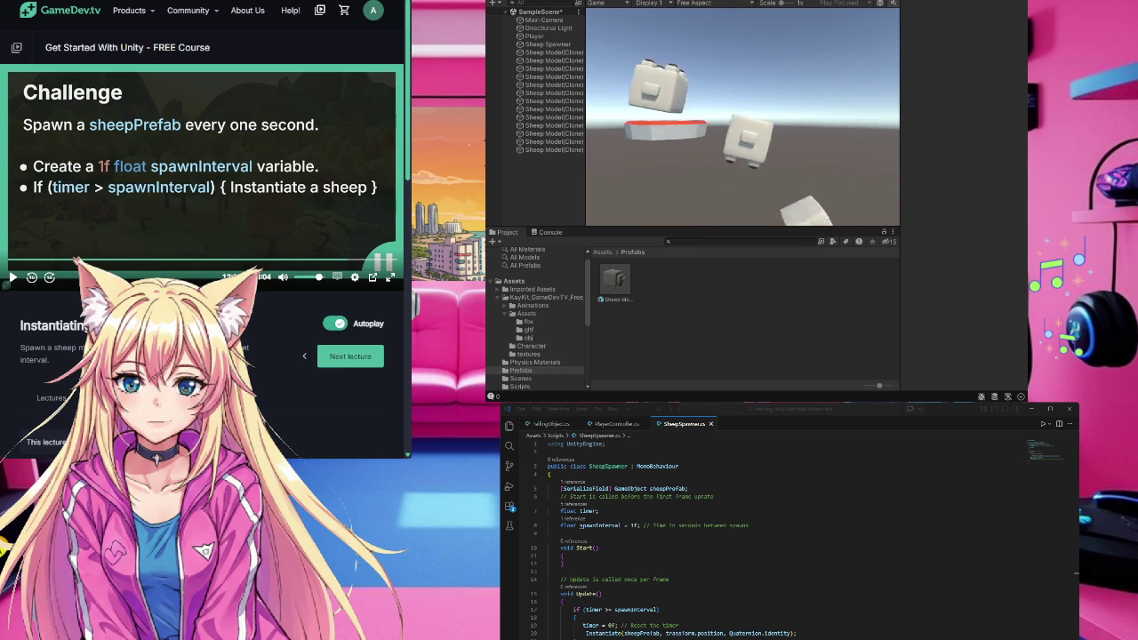
key("ctrl+p")
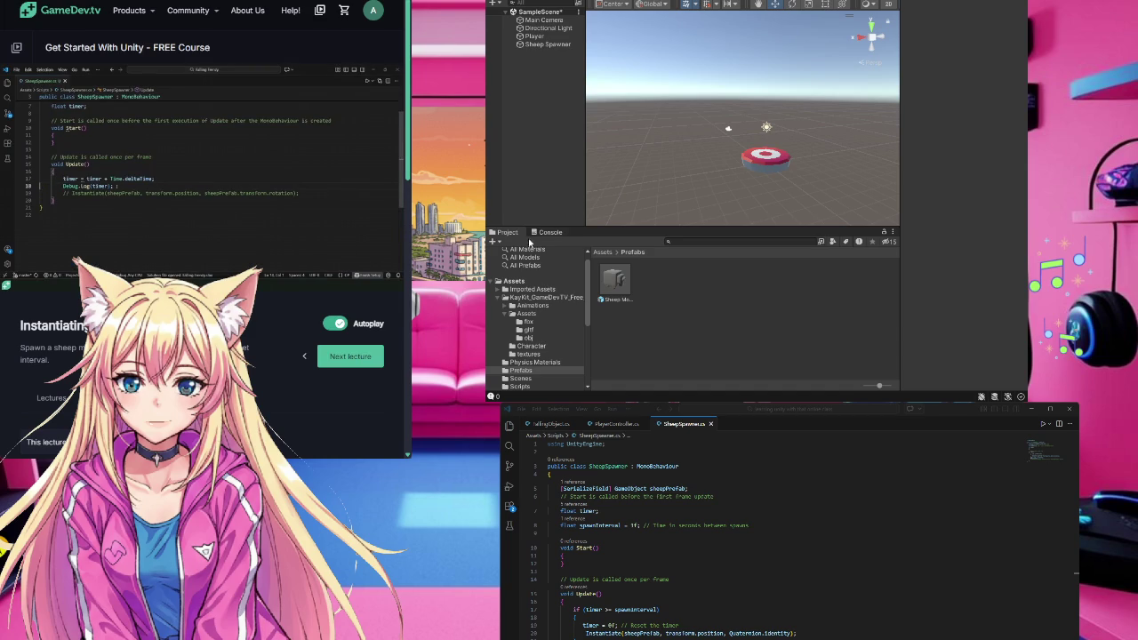
left_click(541, 233)
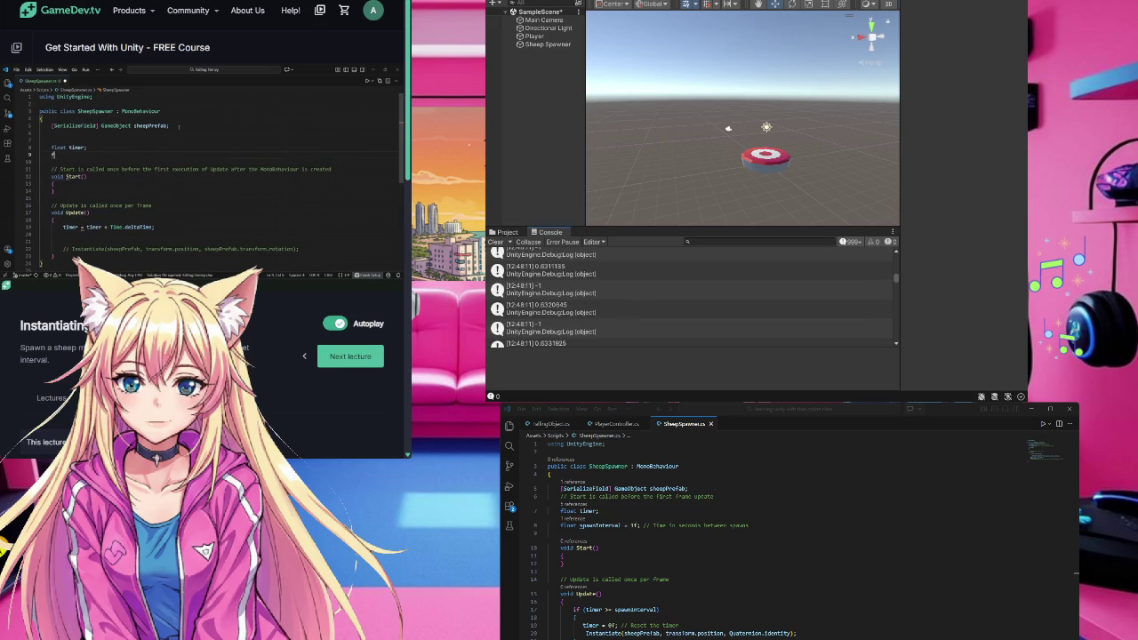
- Focus the code editor window while the Console shows the logged timer readings
left_click(1015, 404)
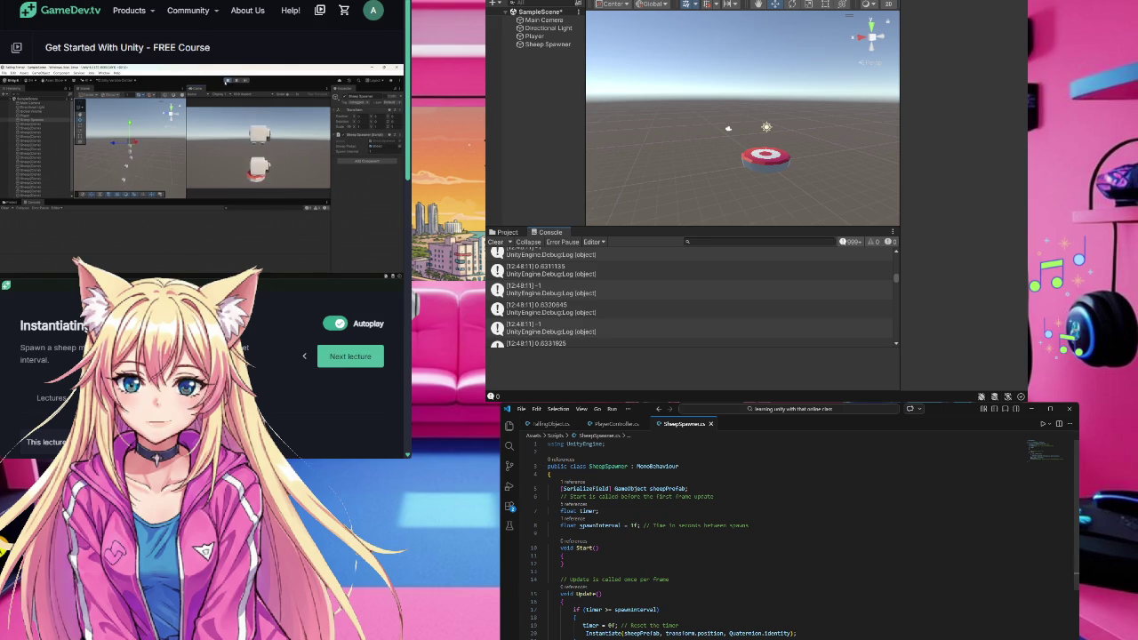
mouse_move(217, 97)
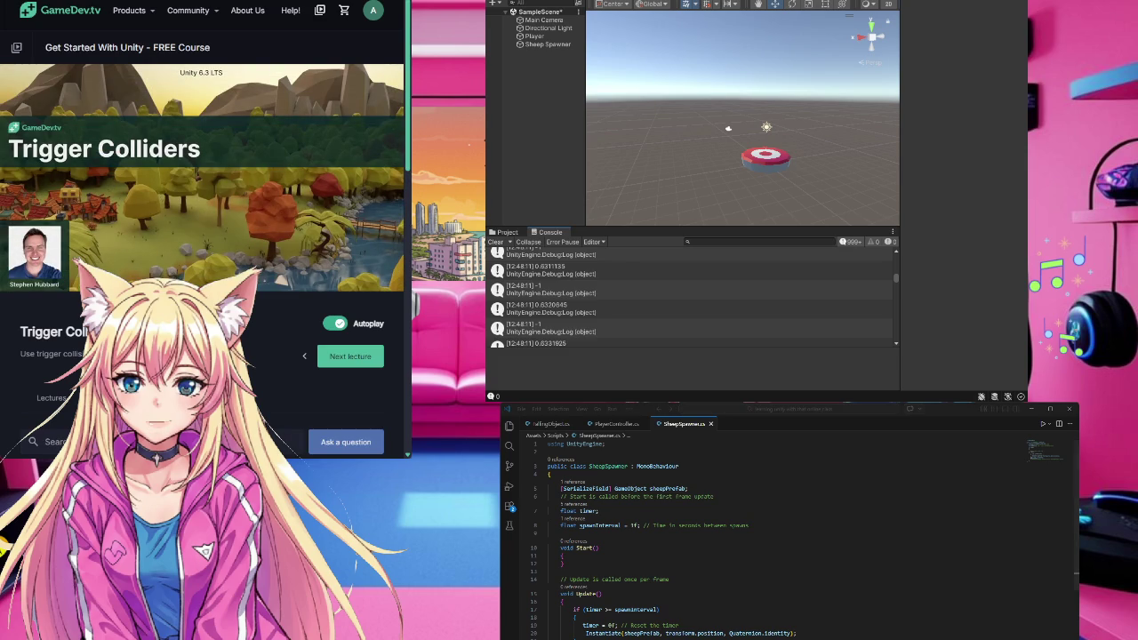
left_click(950, 410)
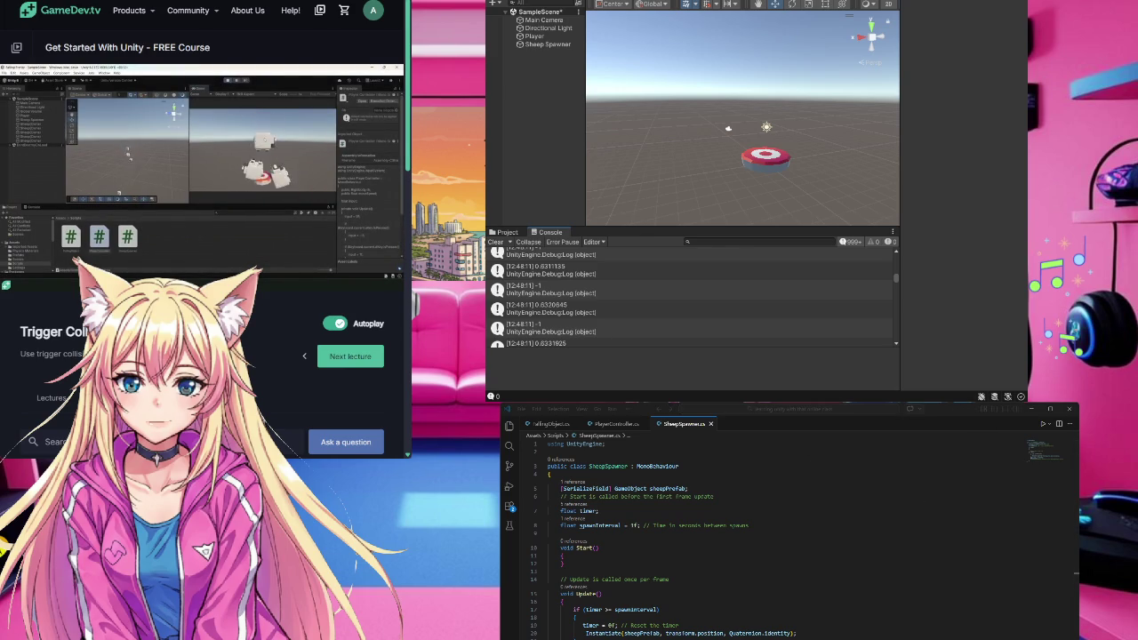
mouse_move(228, 270)
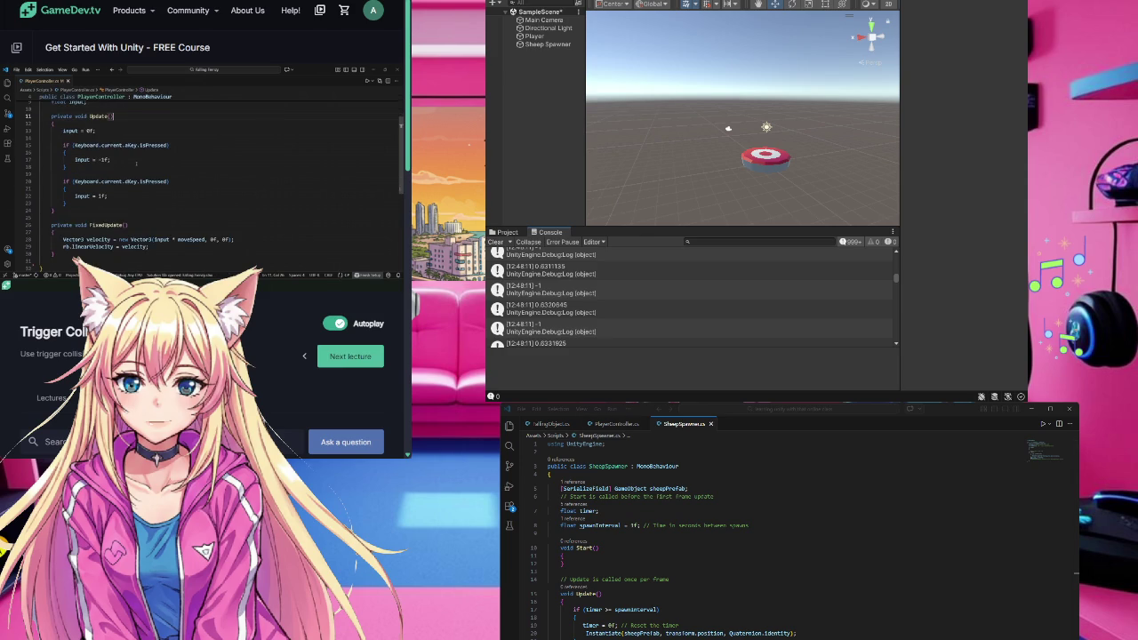
left_click(792, 410)
- Open PlayerController.cs and scroll through its code
left_click(633, 426)
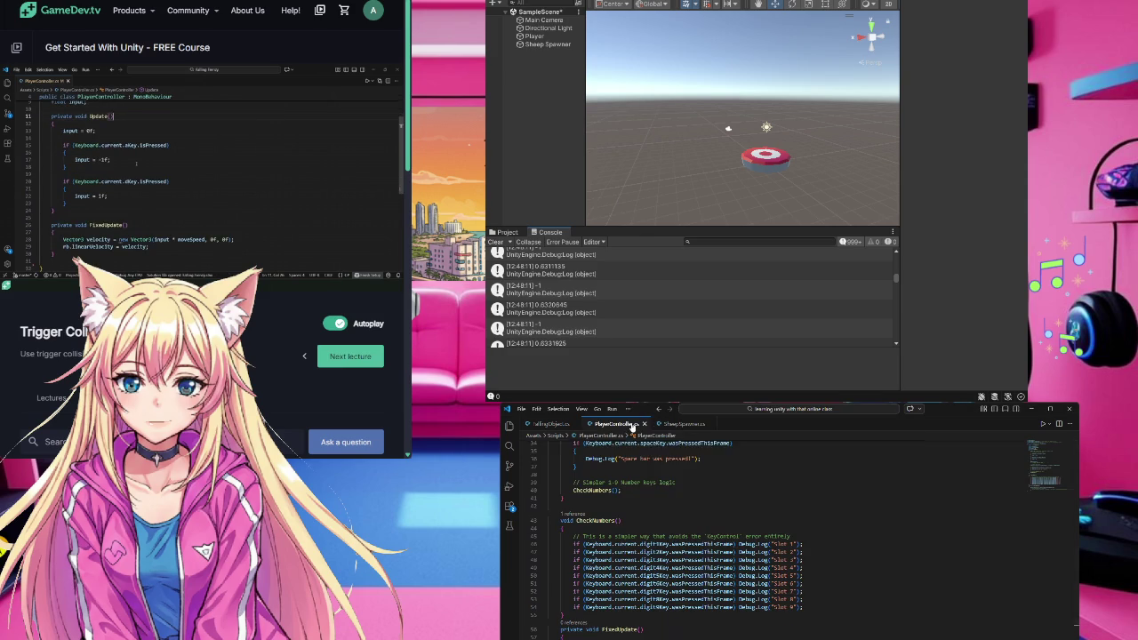
scroll(622, 586, "up", 8)
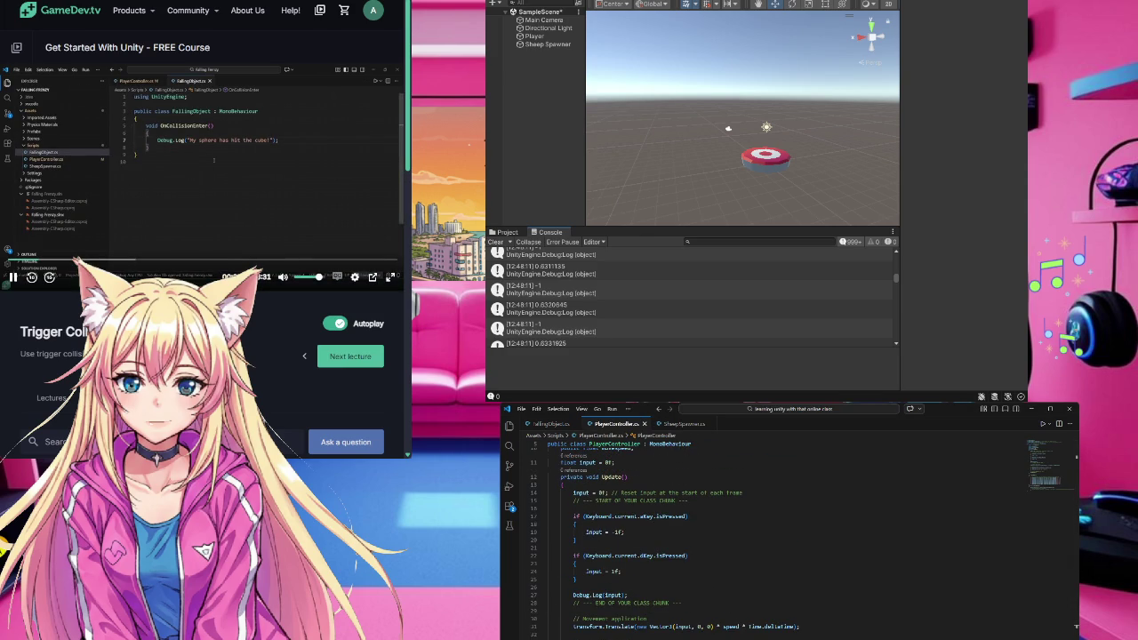
scroll(676, 597, "up", 4)
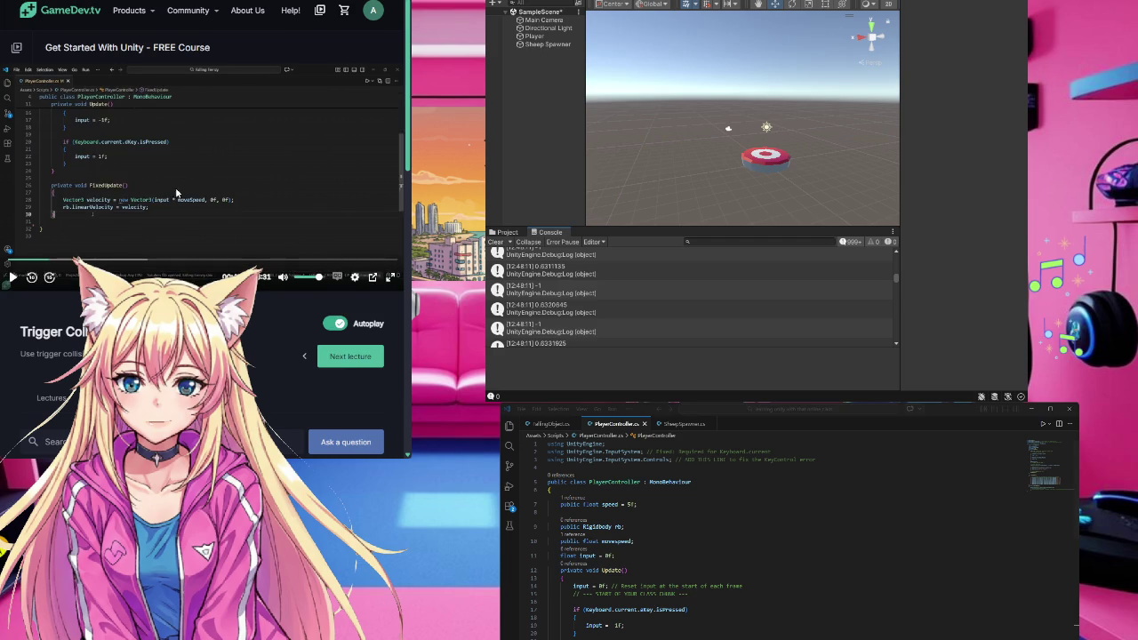
left_click(768, 618)
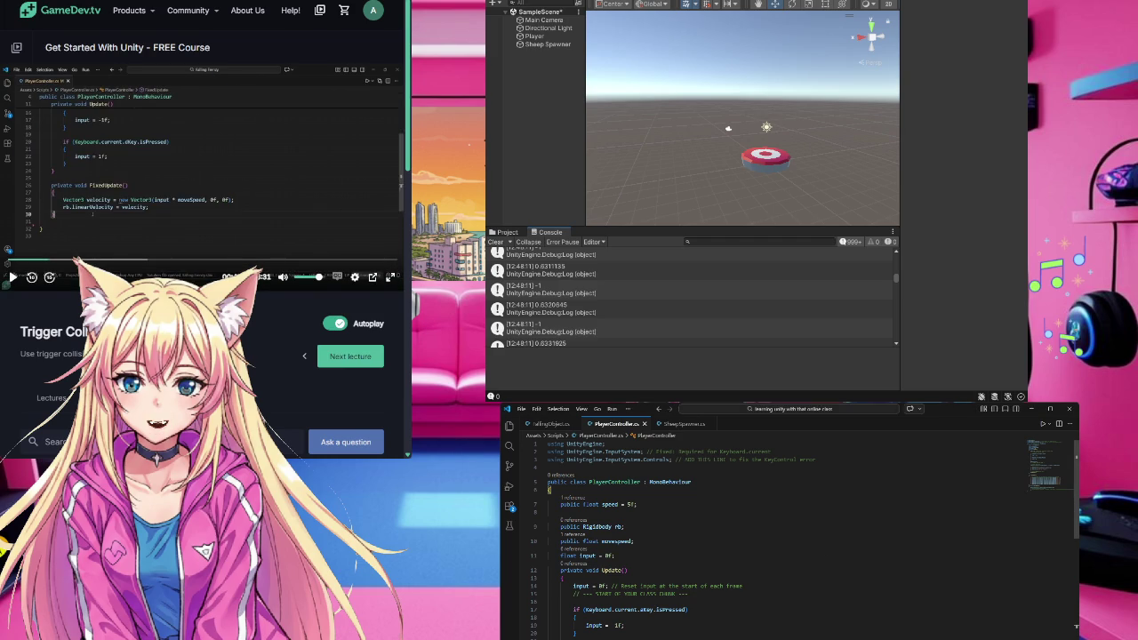
scroll(900, 444, "down", 2)
- Dismiss the editor context menu and narrow the Visual Studio Code window by dragging its edge
right_click(900, 440)
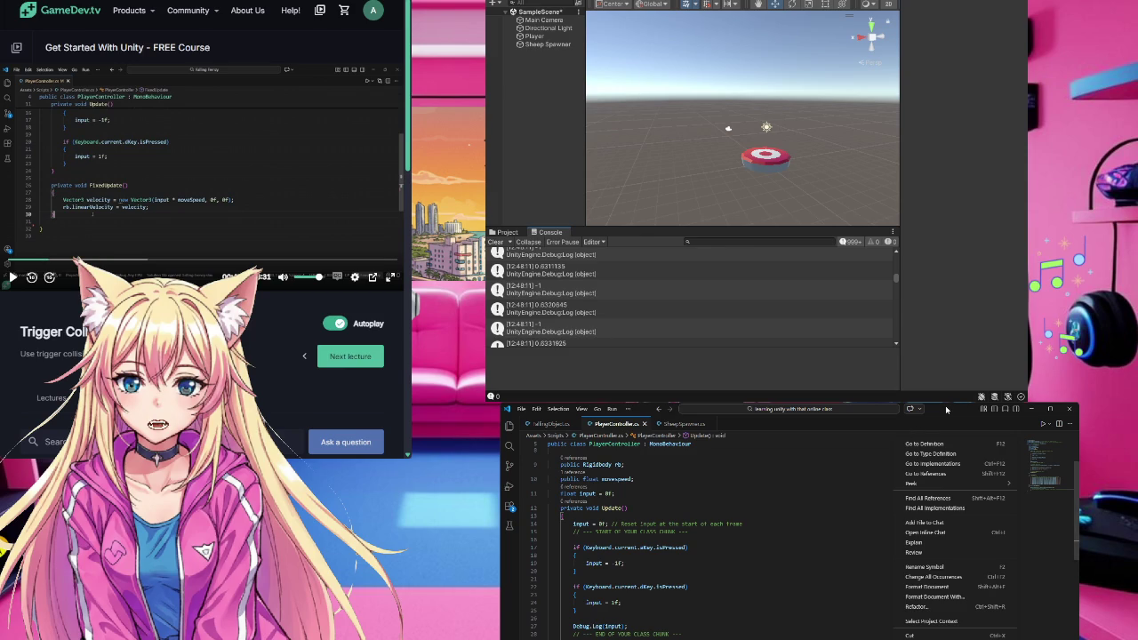
left_click(734, 575)
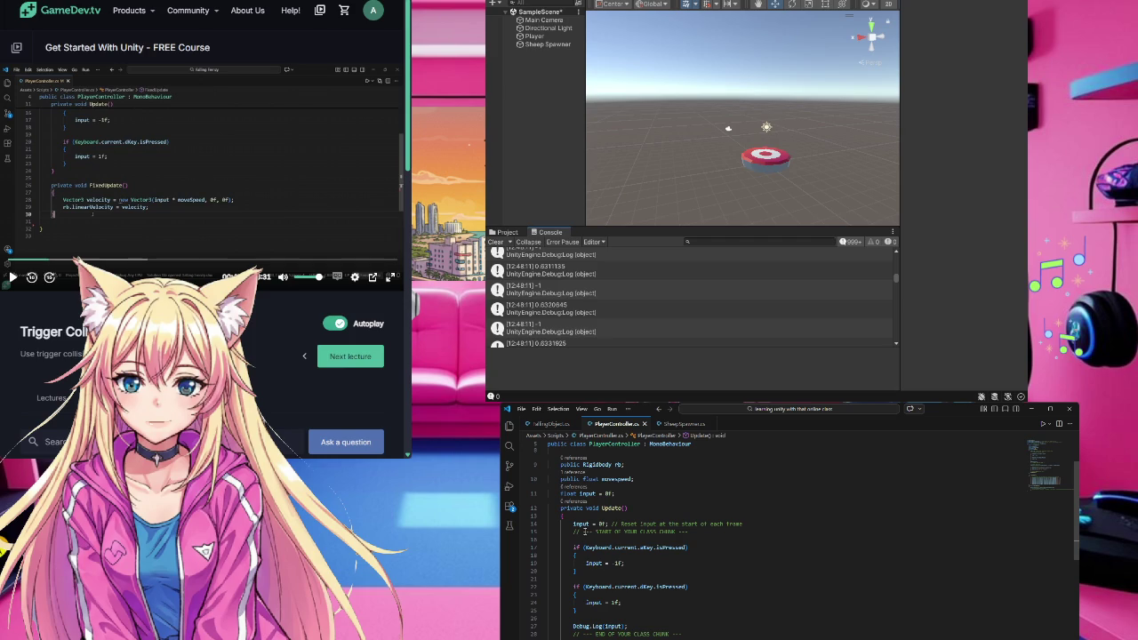
right_click(868, 423)
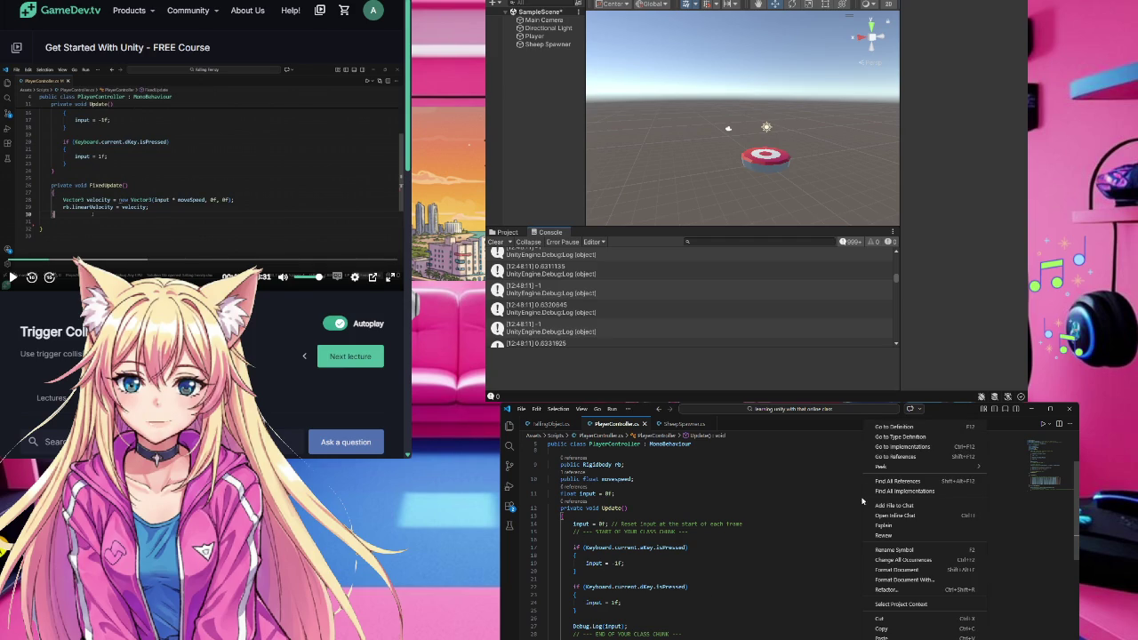
left_click(970, 404)
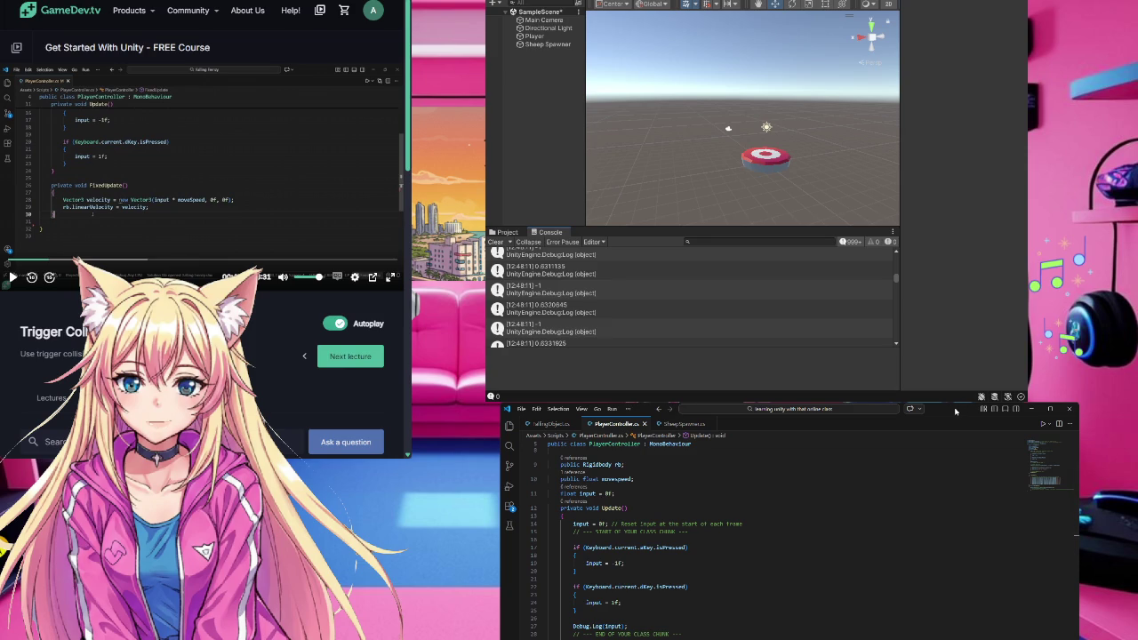
left_click(155, 182)
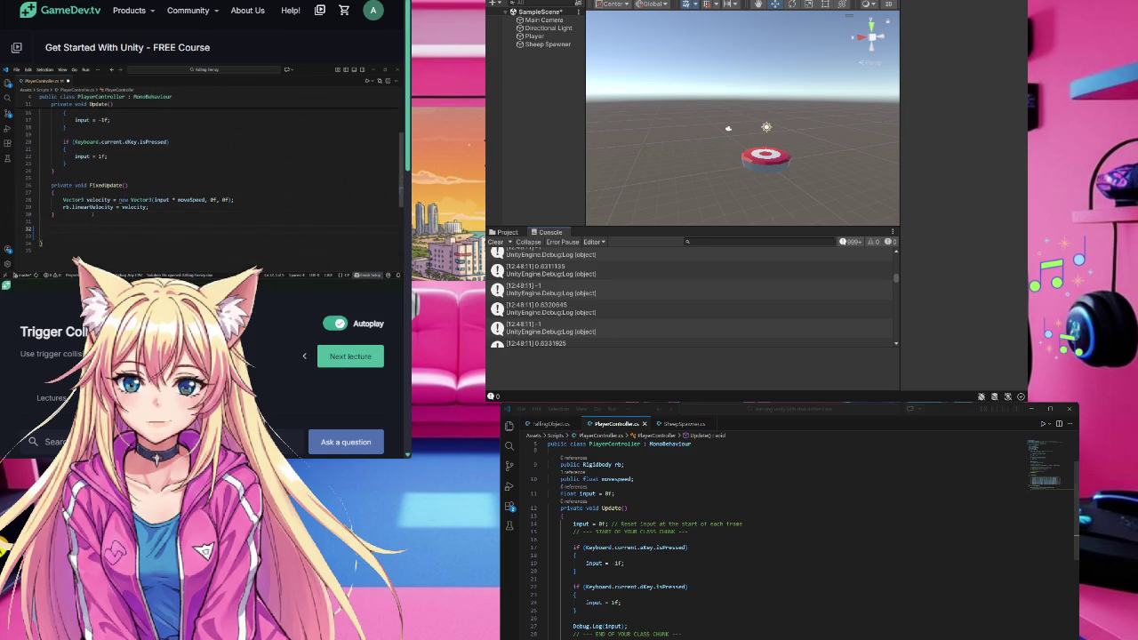
left_click_drag(1076, 537, 987, 637)
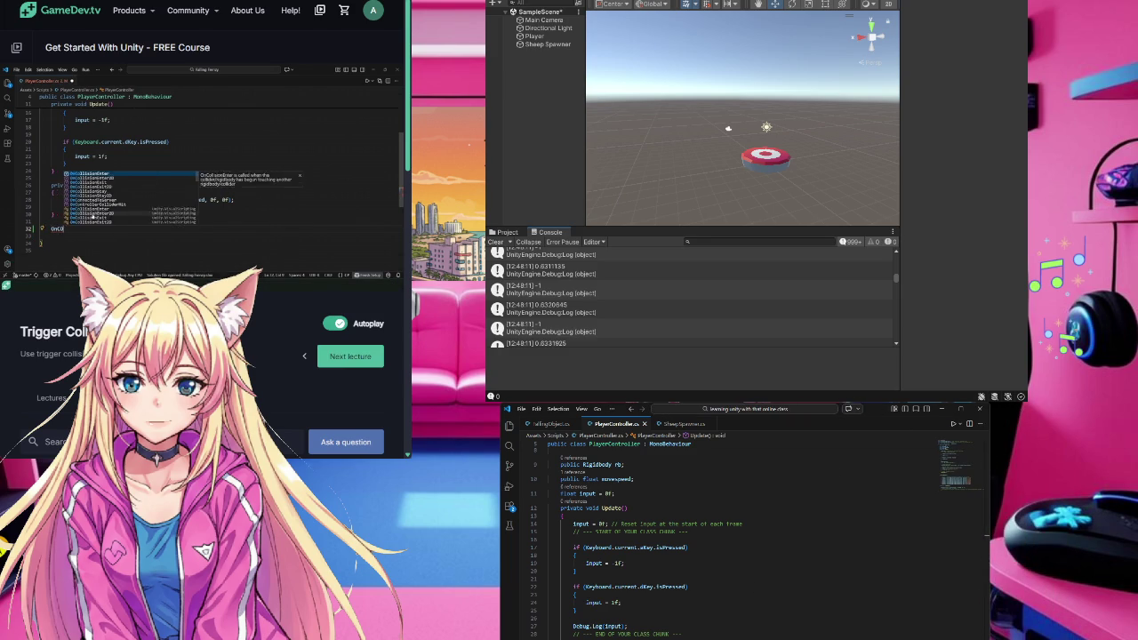
scroll(730, 617, "down", 12)
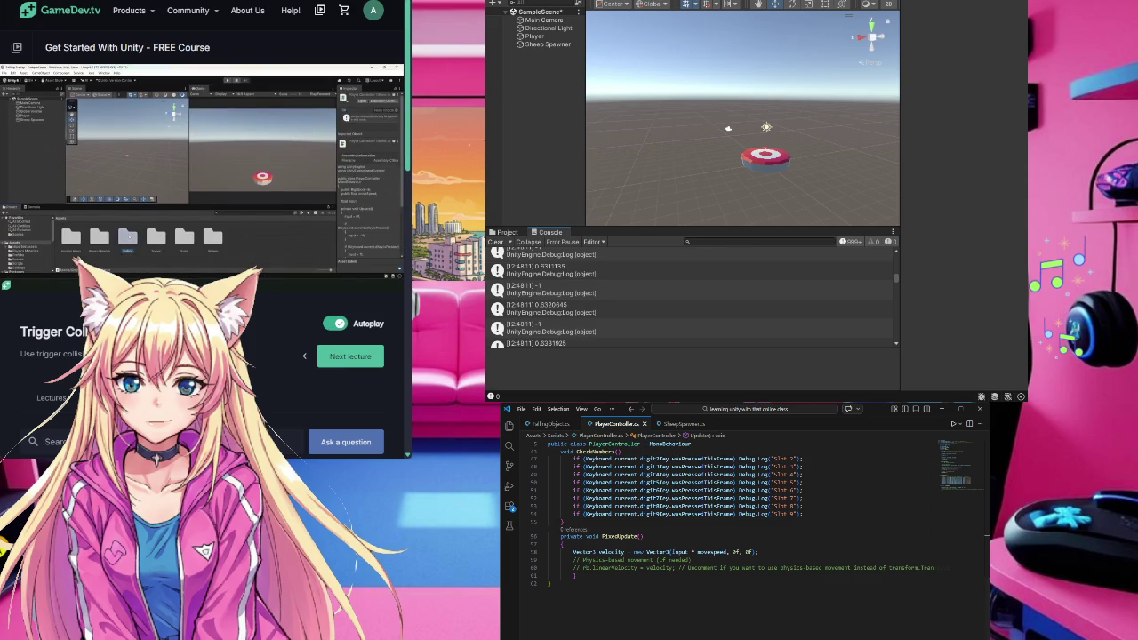
- Select Sheep Spawner and switch the bottom panel from Console to the Assets folder, collapsing KayKit
left_click(929, 371)
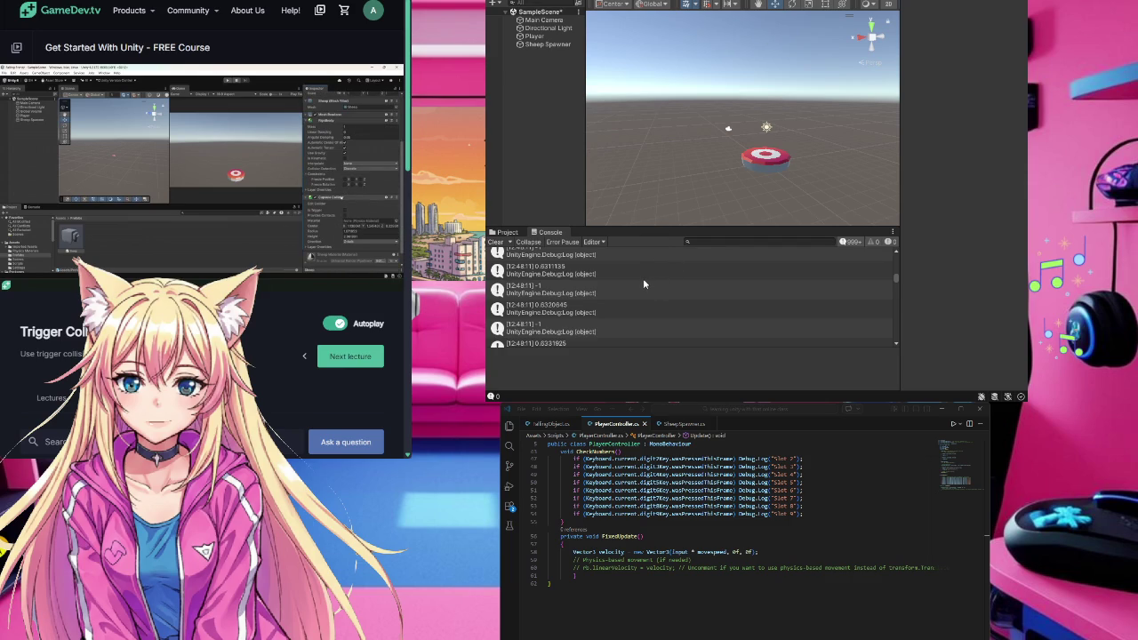
left_click(539, 45)
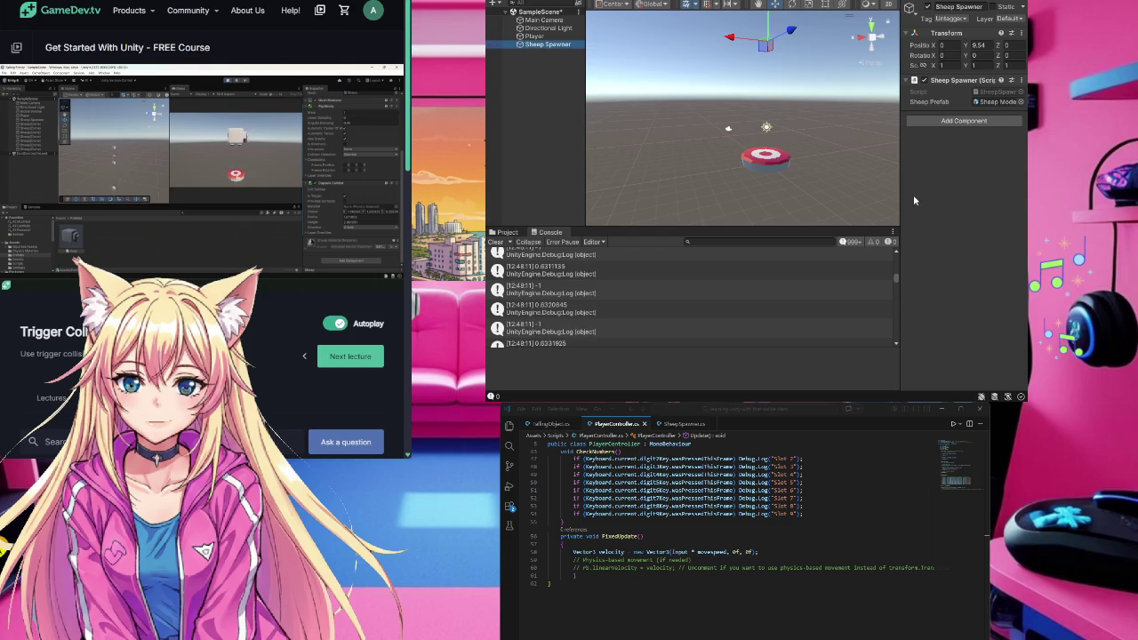
mouse_move(344, 198)
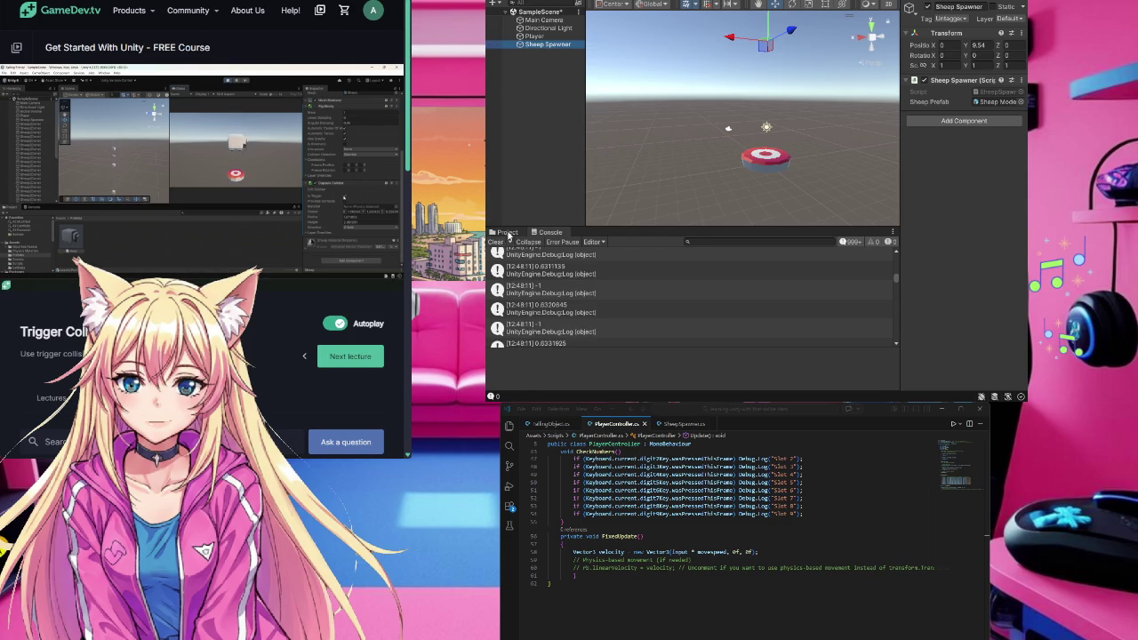
left_click(506, 232)
left_click(513, 281)
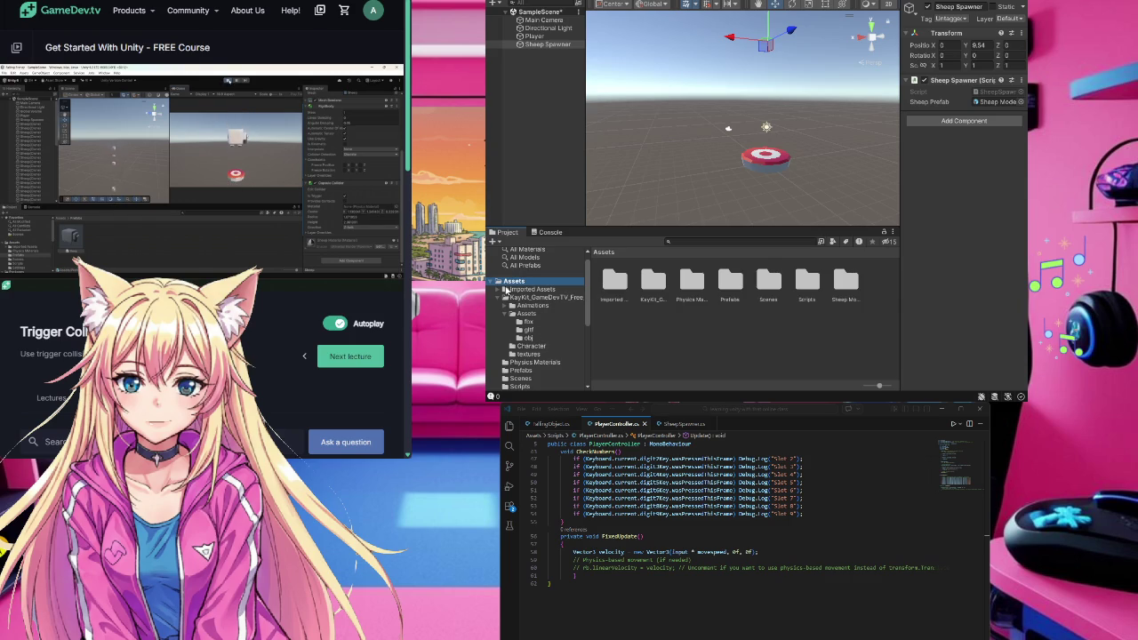
left_click(499, 298)
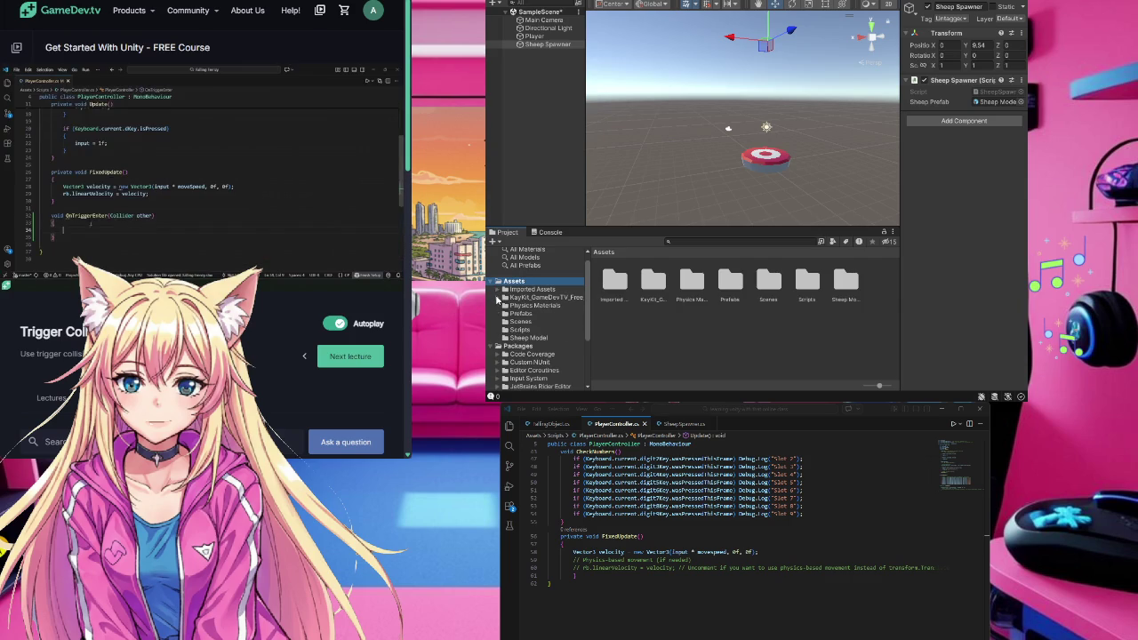
- Tick Is Trigger on the Sheep Model prefab's Capsule Collider, then start a new line in PlayerController.cs
left_click(508, 314)
left_click(615, 282)
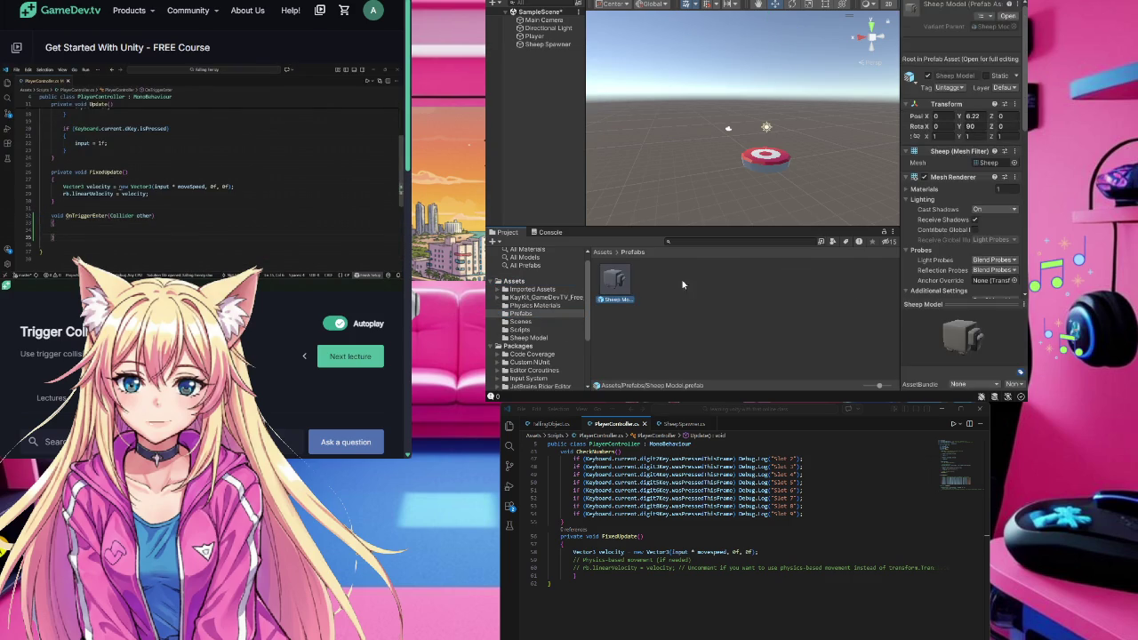
scroll(961, 263, "down", 5)
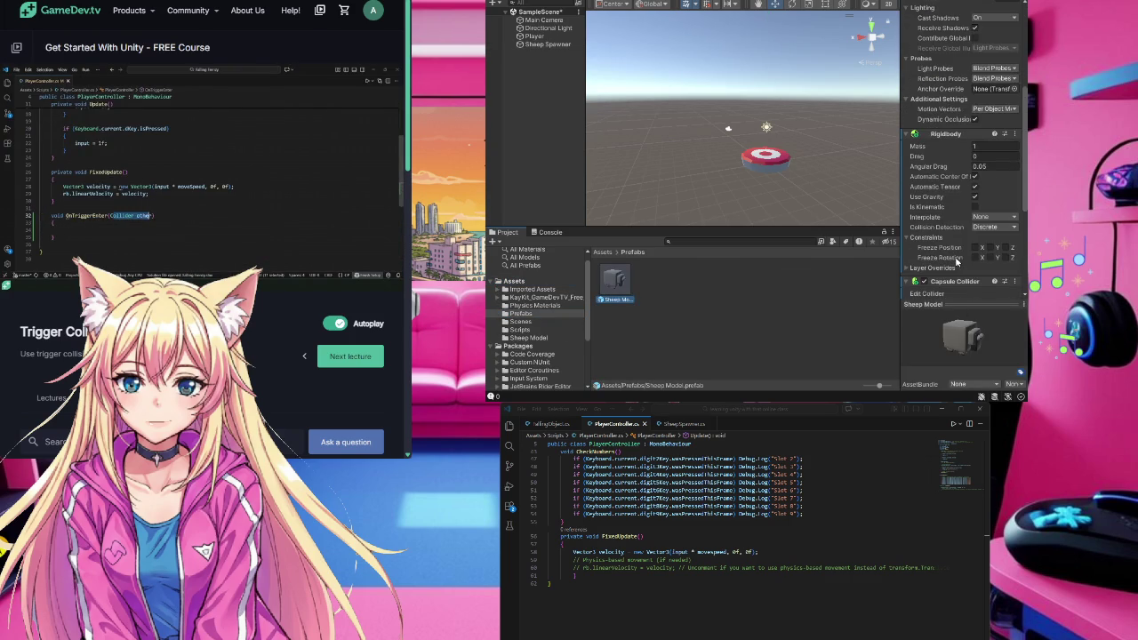
scroll(972, 241, "down", 2)
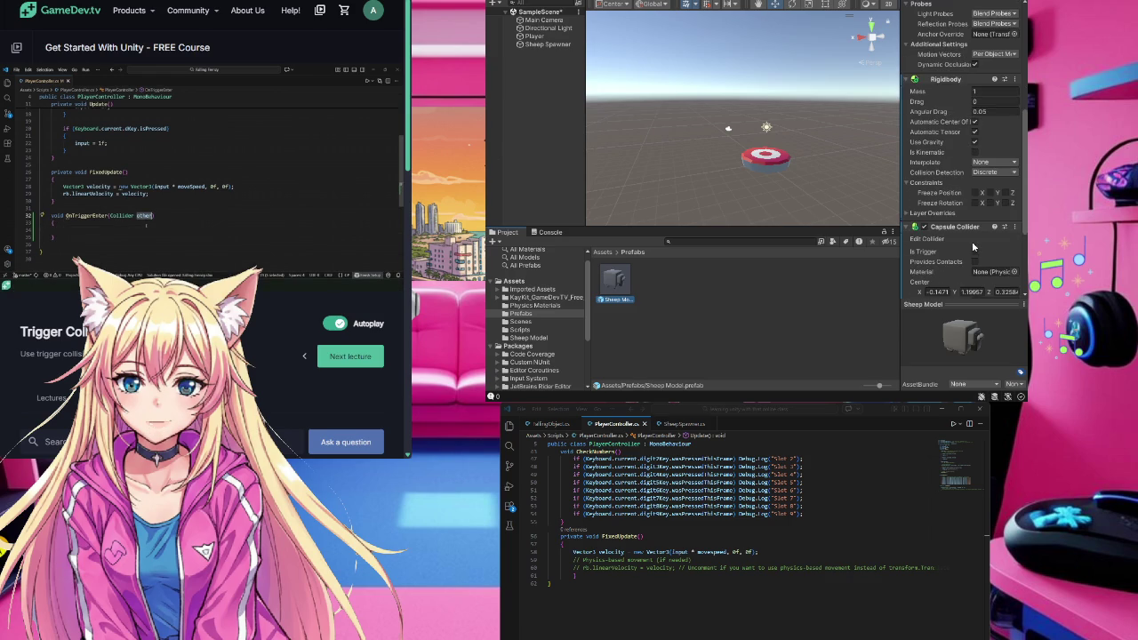
scroll(971, 241, "down", 3)
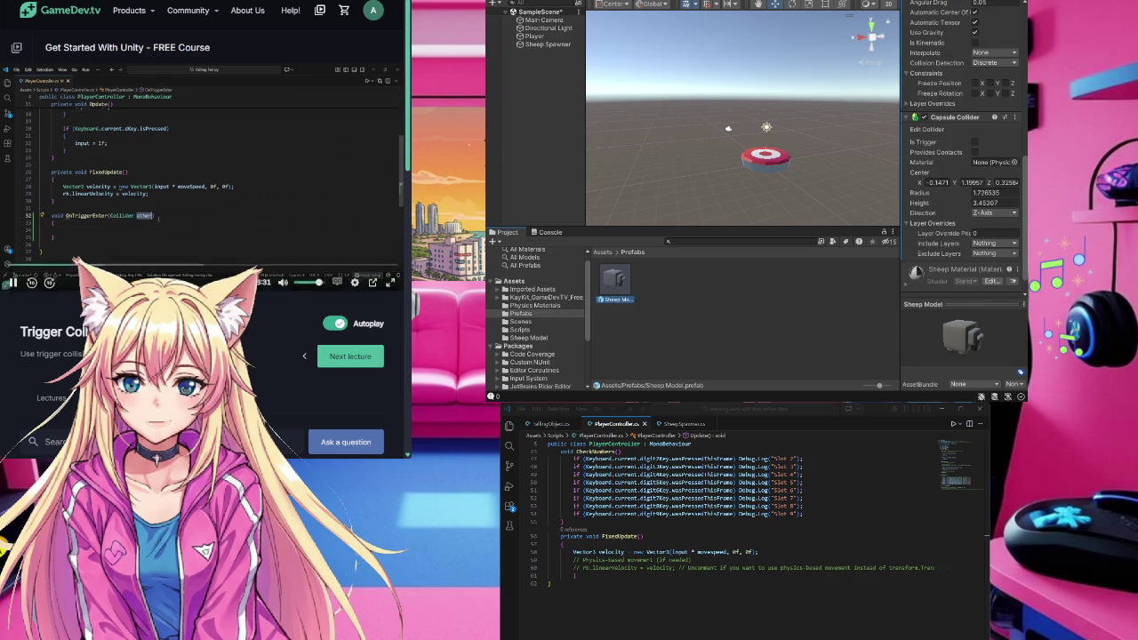
left_click(31, 278)
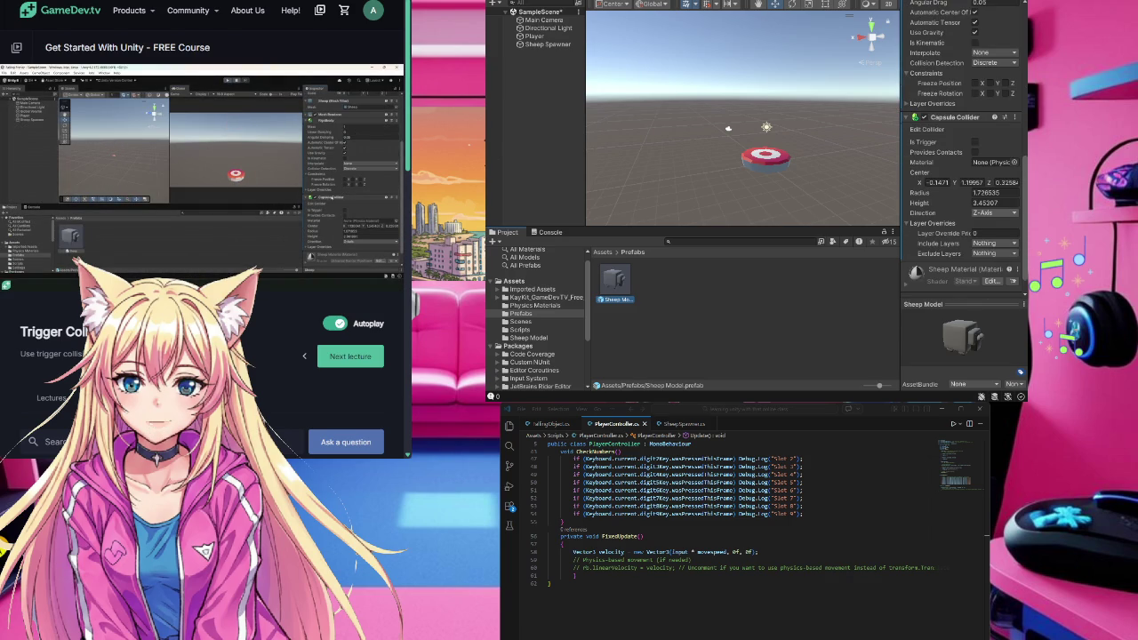
scroll(965, 187, "down", 1)
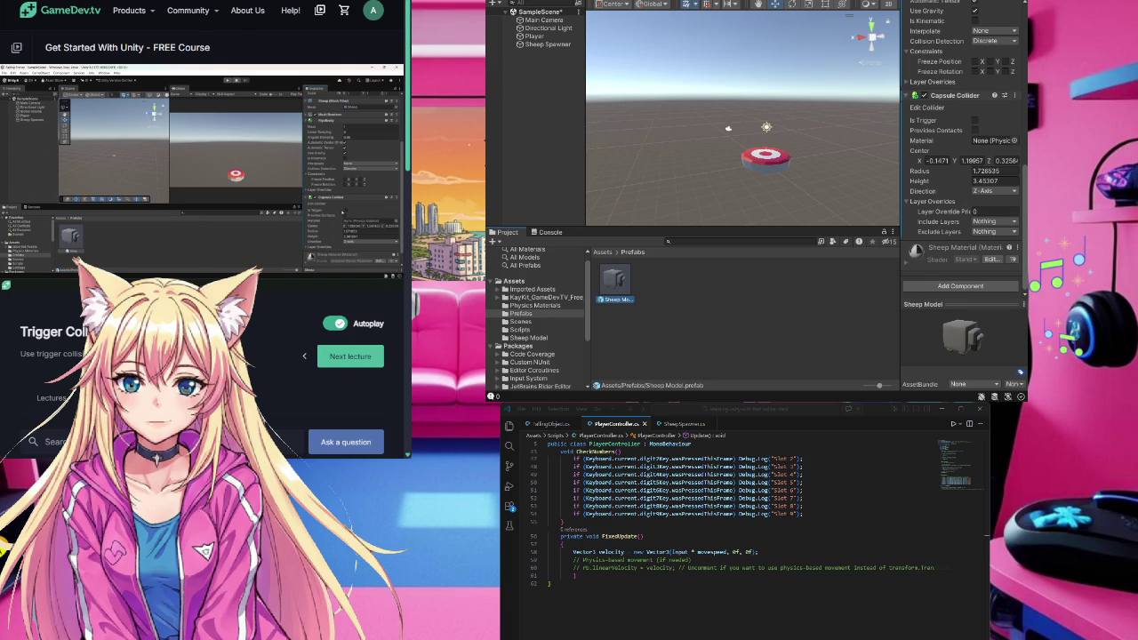
left_click(976, 120)
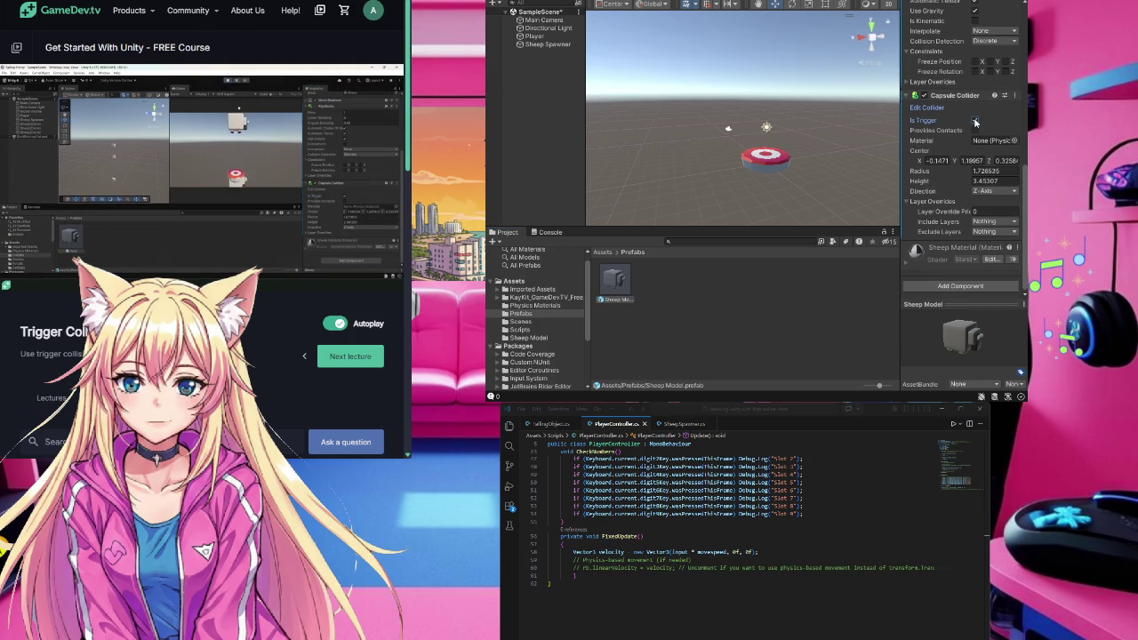
mouse_move(223, 223)
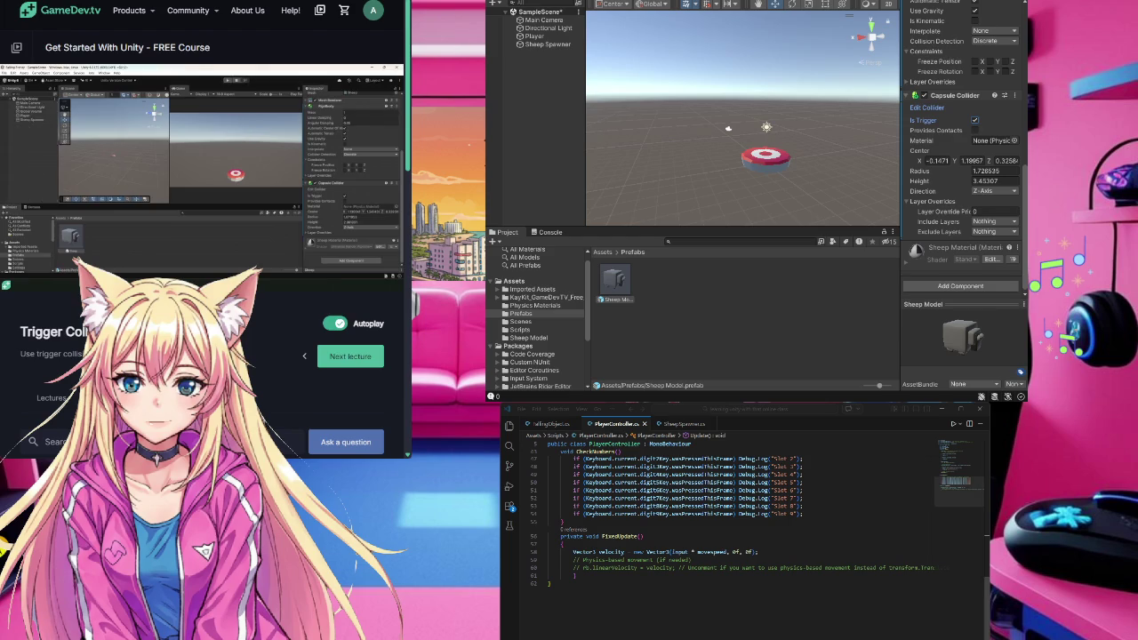
left_click(563, 585)
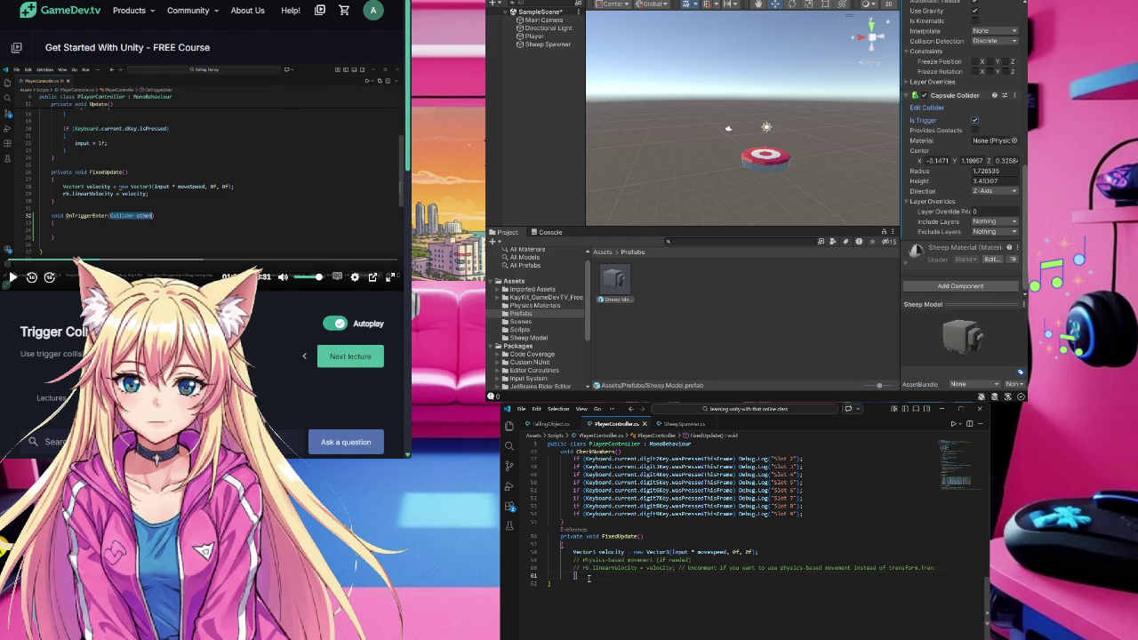
key("Return")
- Add OnTriggerEnter(Collider other) via IntelliSense, logging 'Player has entered the trigger!'
type("voi")
key("Tab")
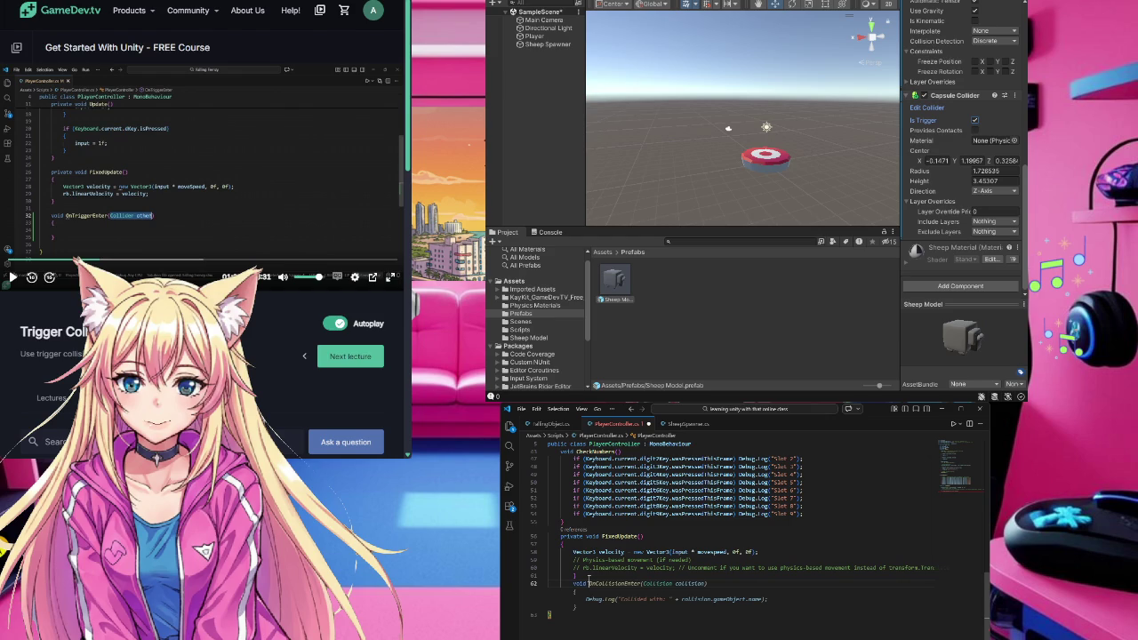
key("ctrl+z")
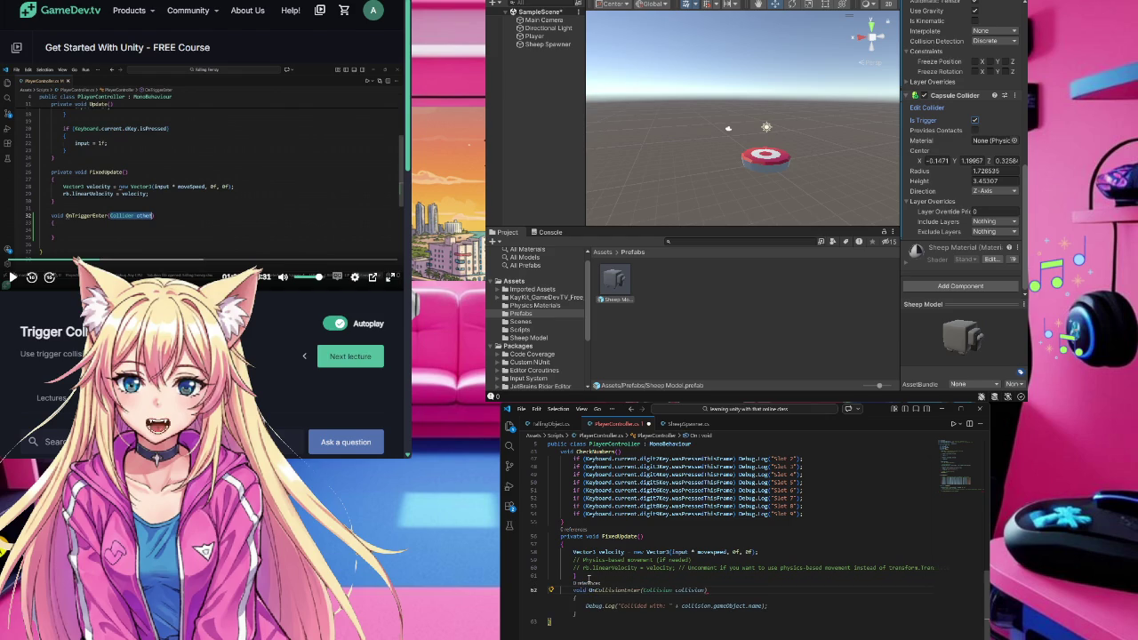
type("T")
key("Tab")
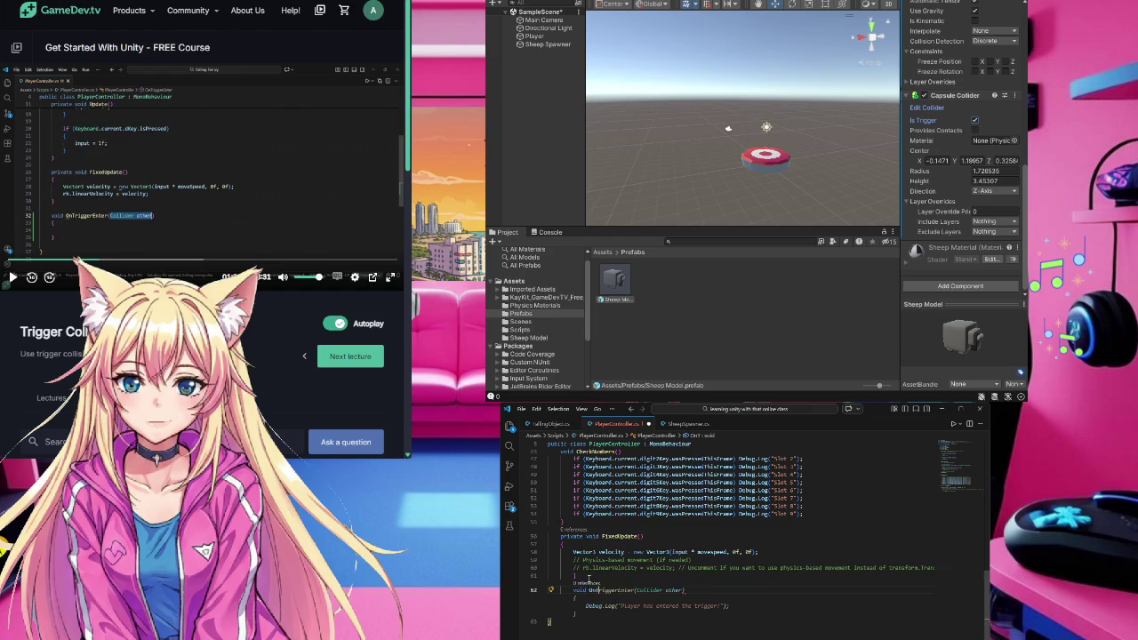
key("Tab")
left_click(192, 228)
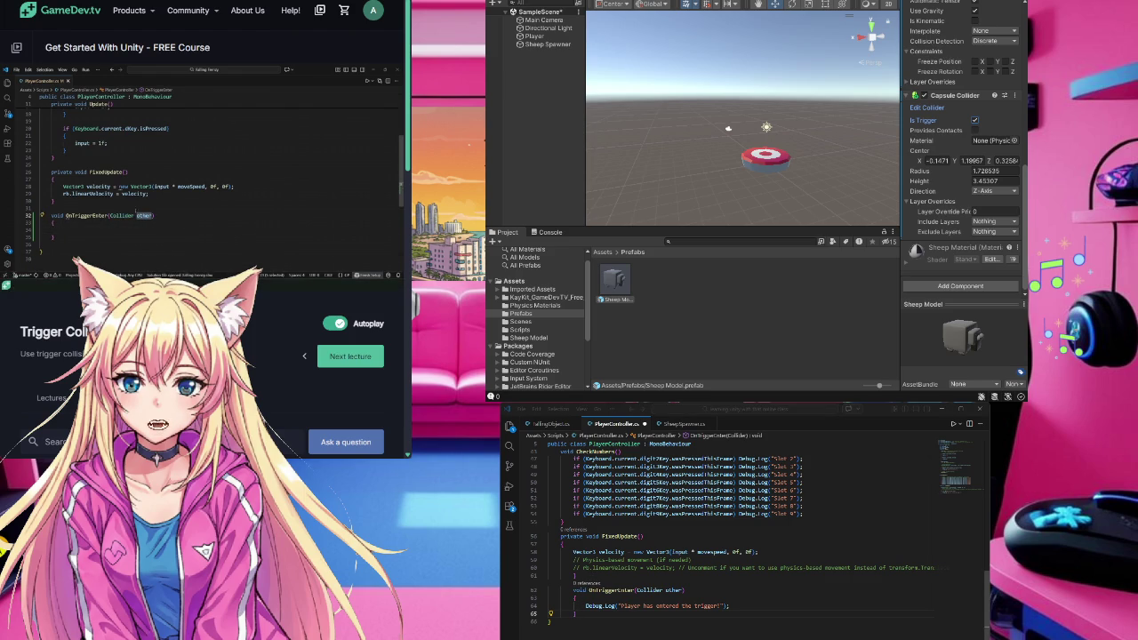
mouse_move(280, 212)
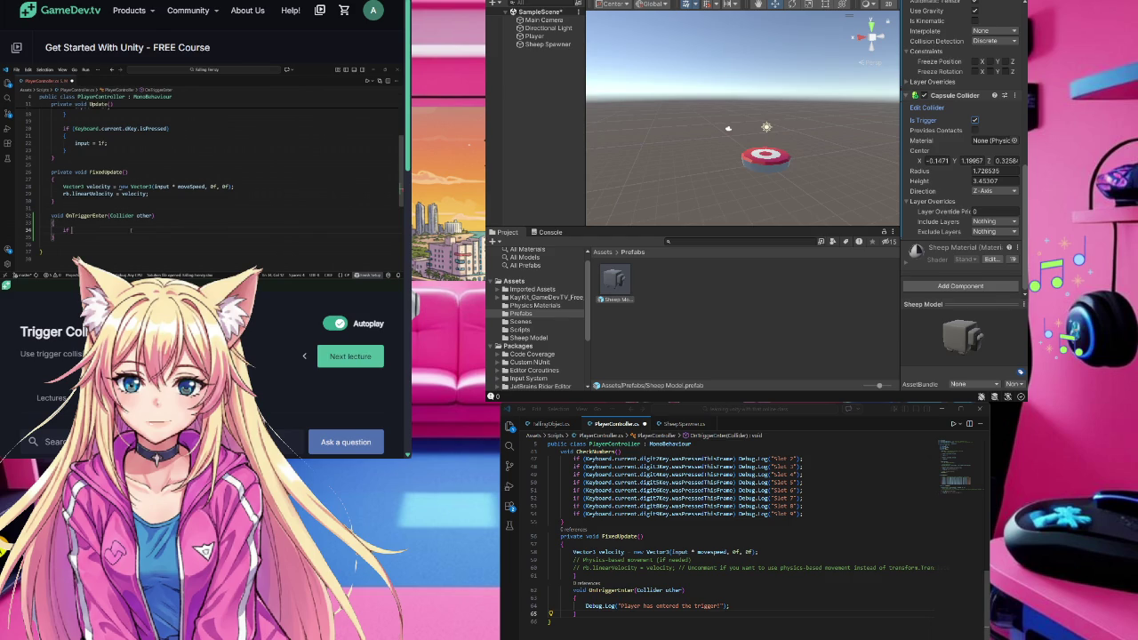
- Add an if (other.gameObject.CompareTag("Sheep")) check above the Debug.Log line
left_click(585, 605)
key("Return")
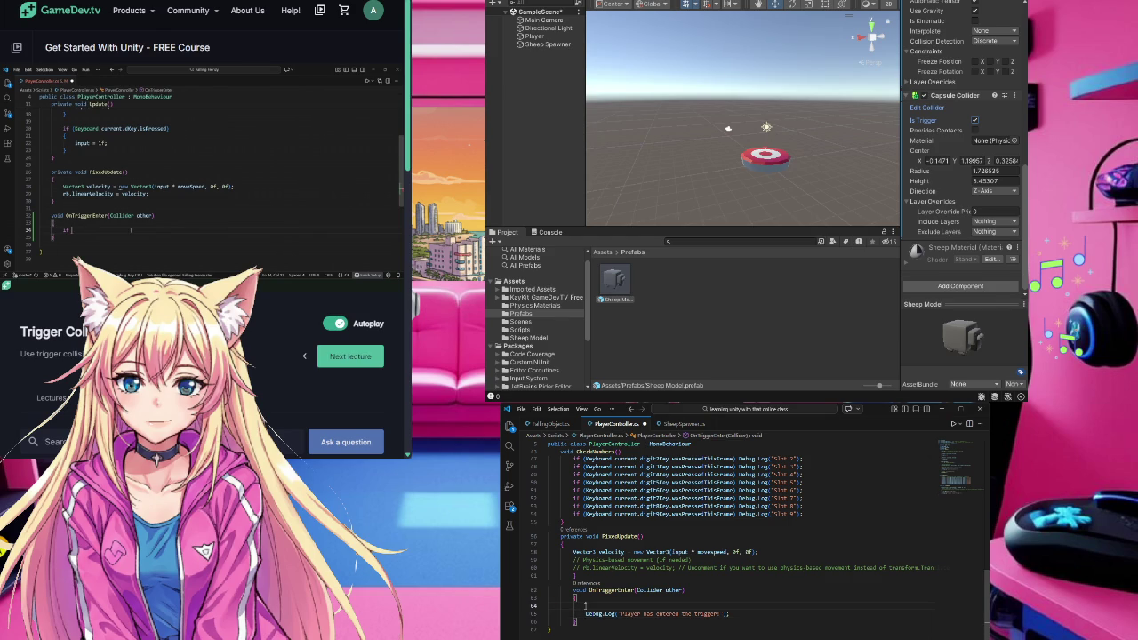
type("if (other")
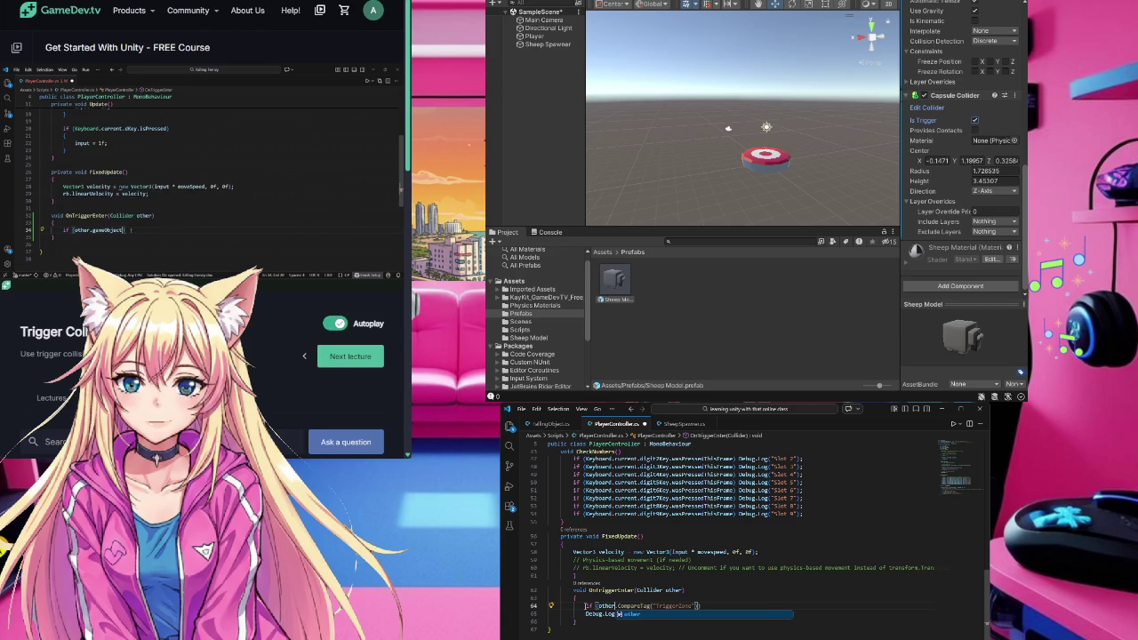
key("Tab")
type("game")
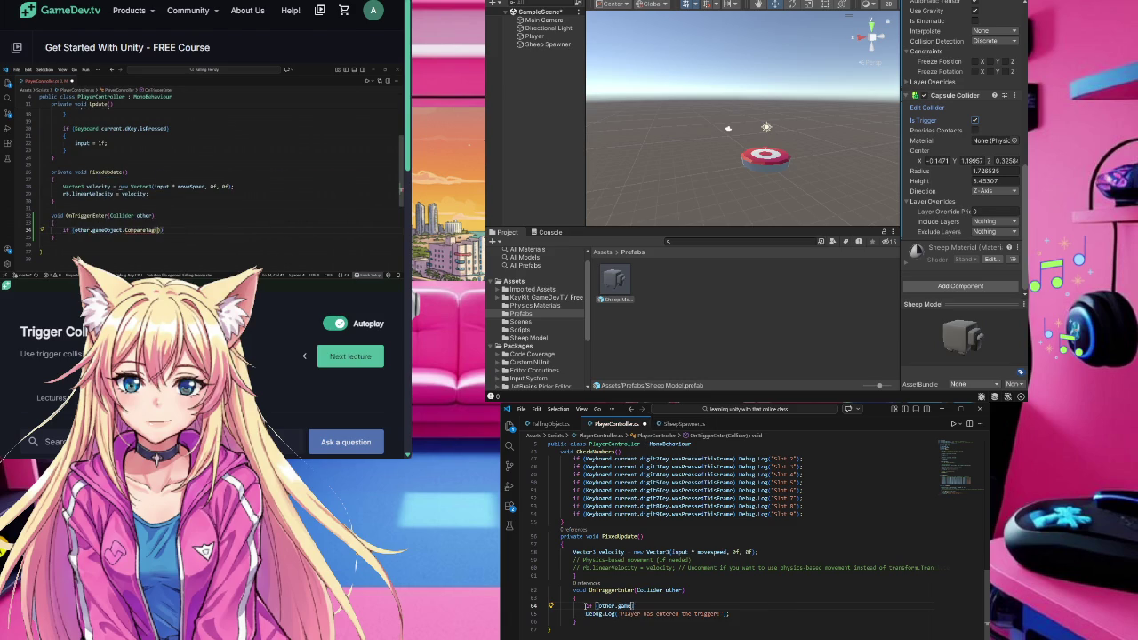
type("Object.)")
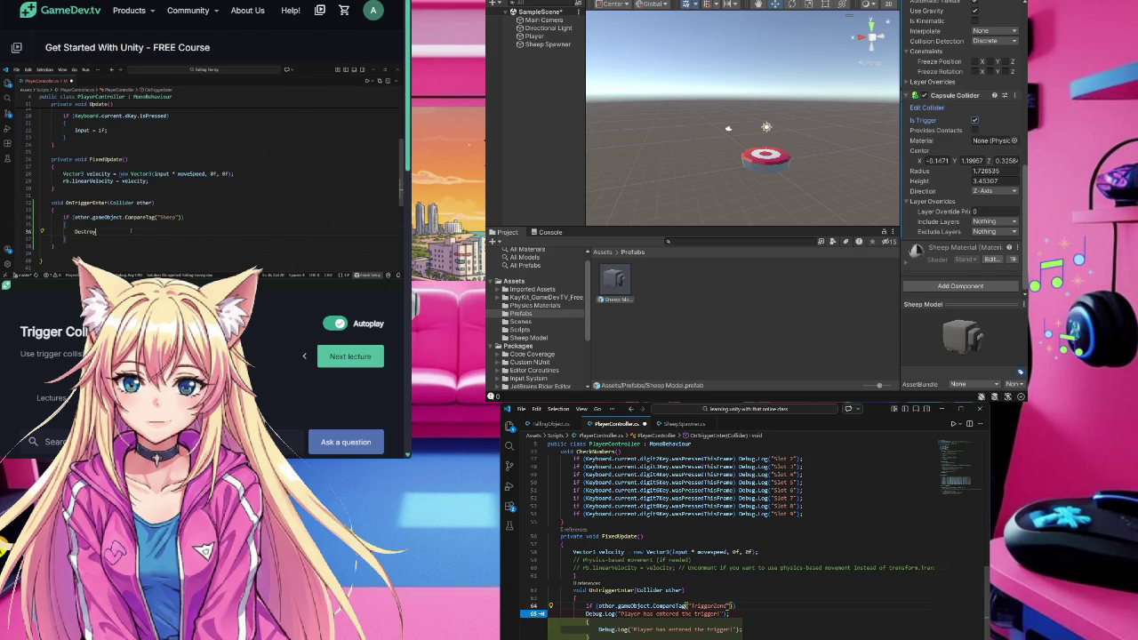
key("Escape")
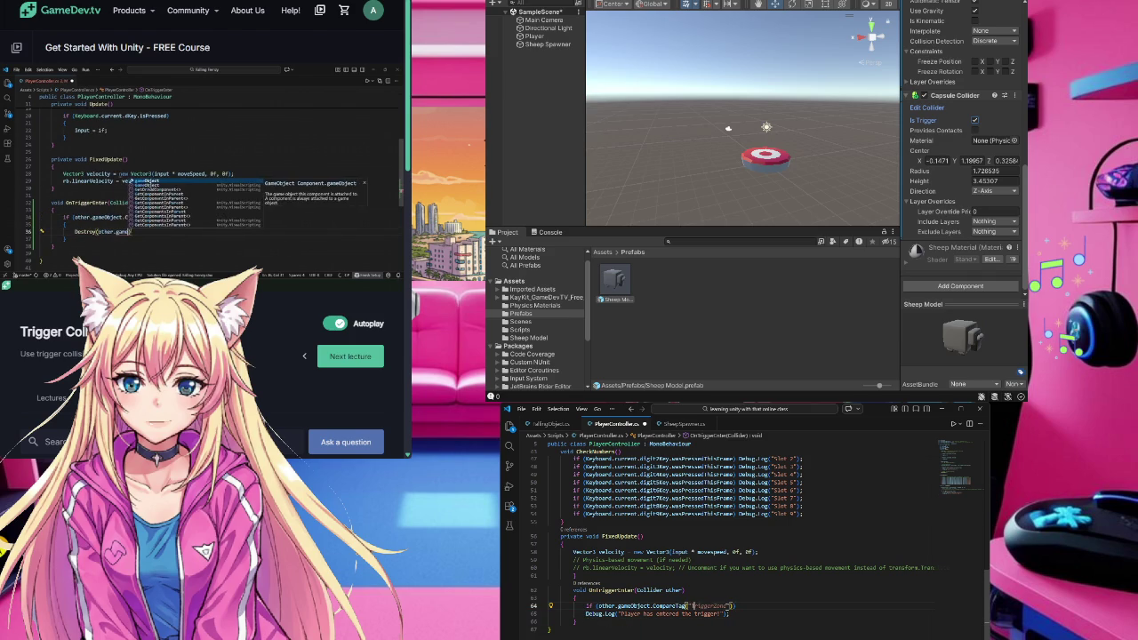
type("Sheep")
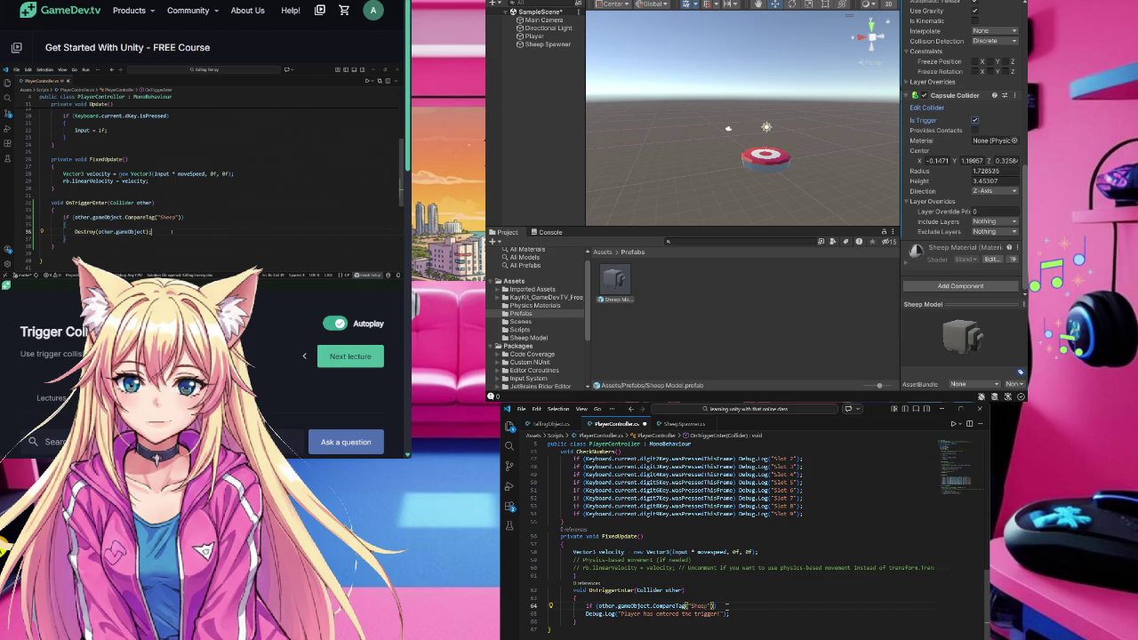
- Add Destroy(other.gameObject); inside the Sheep tag check
left_click(260, 195)
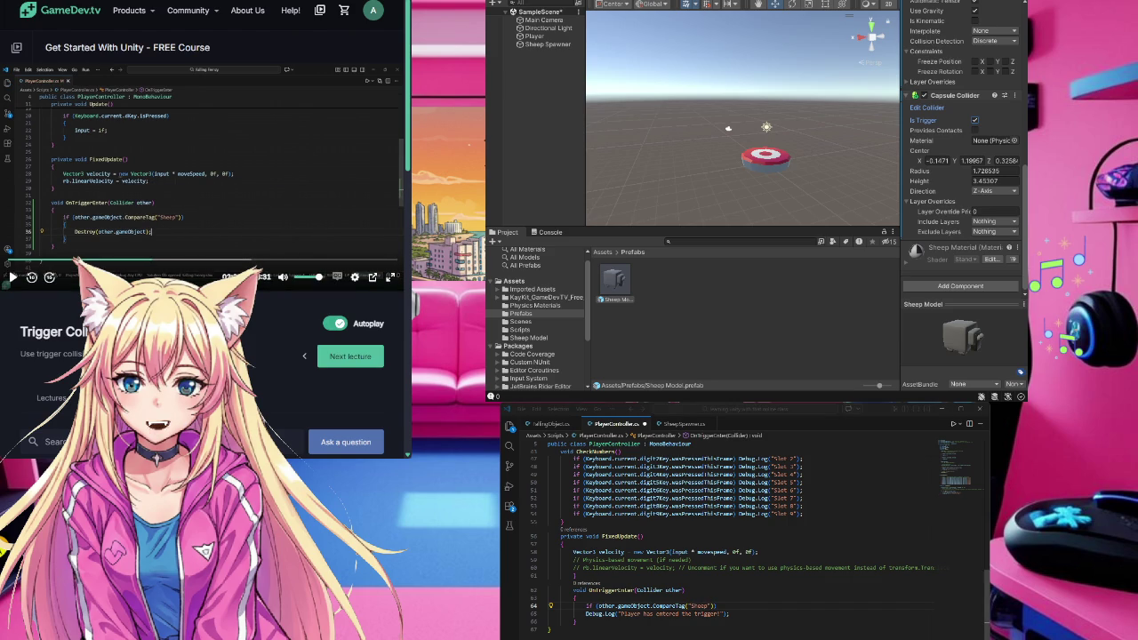
left_click(718, 606)
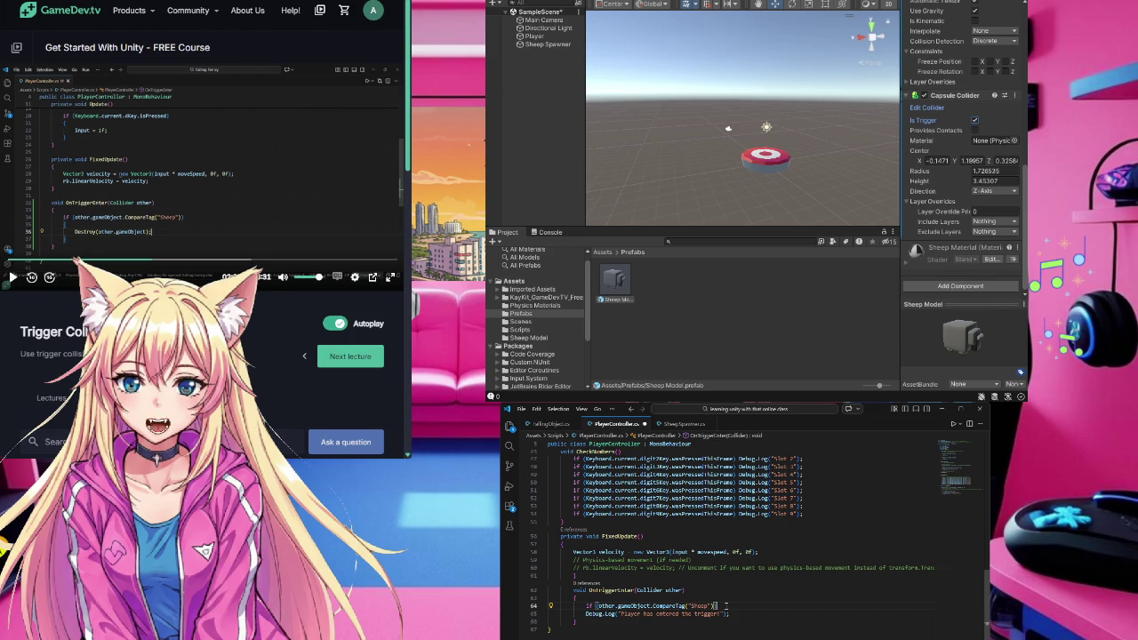
key("Return")
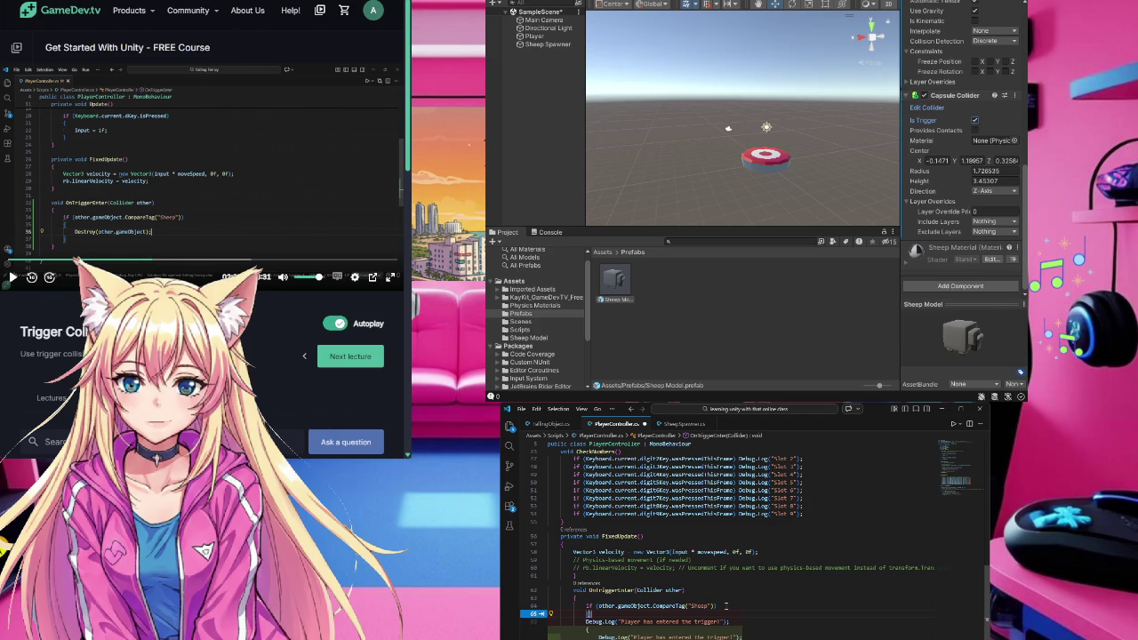
key("Tab")
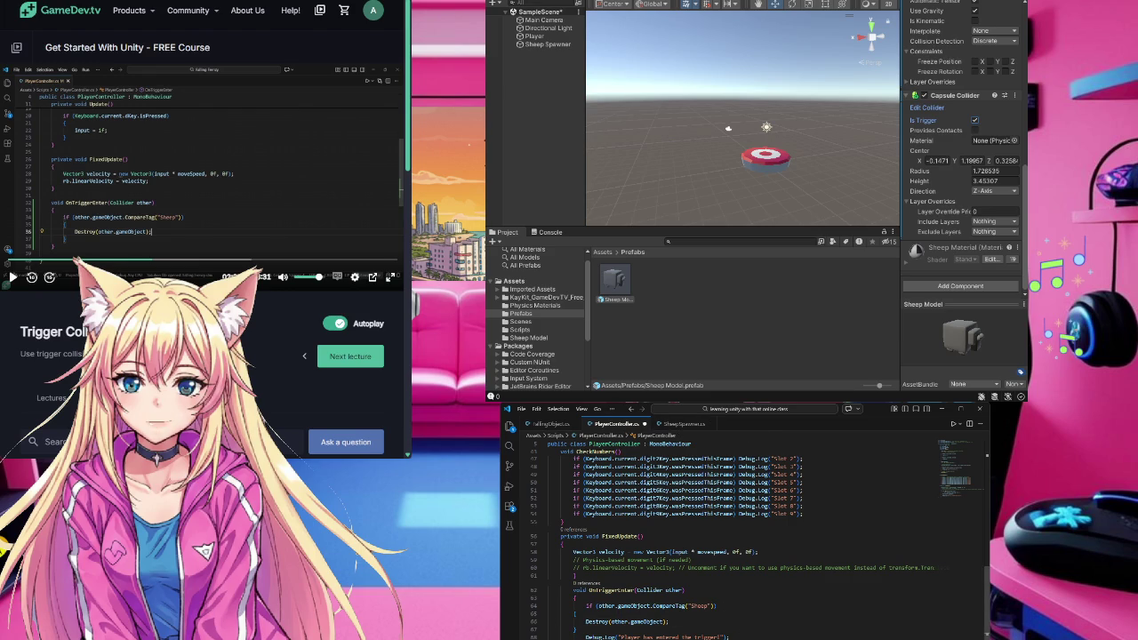
- Set the Sheep Model prefab's tag to Sheep and drag an instance into the scene
left_click(792, 369)
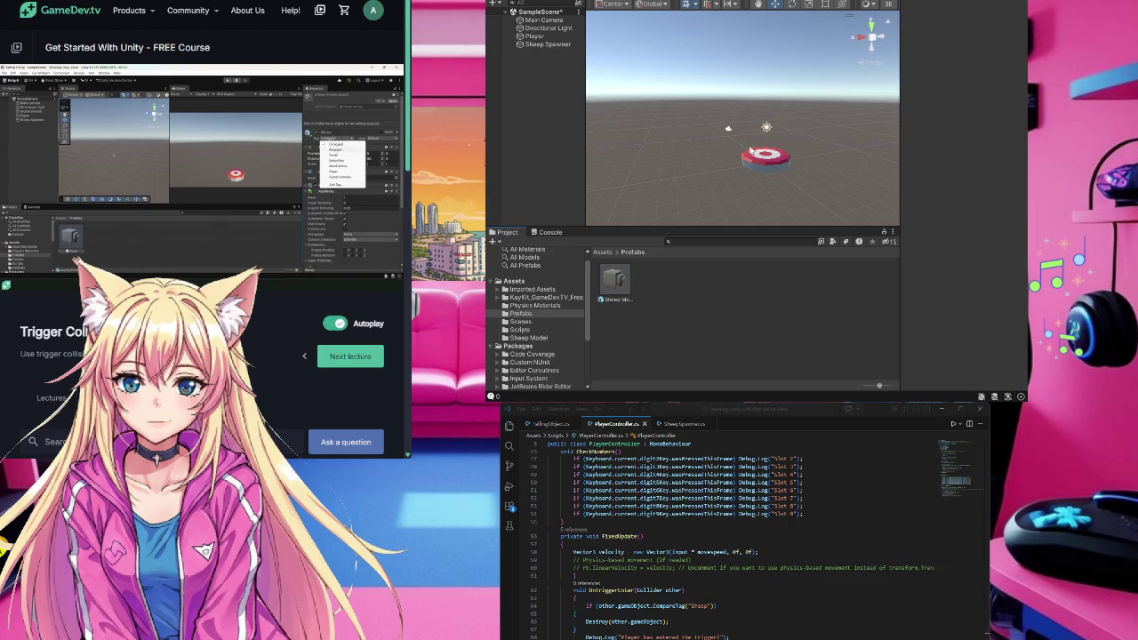
left_click(626, 290)
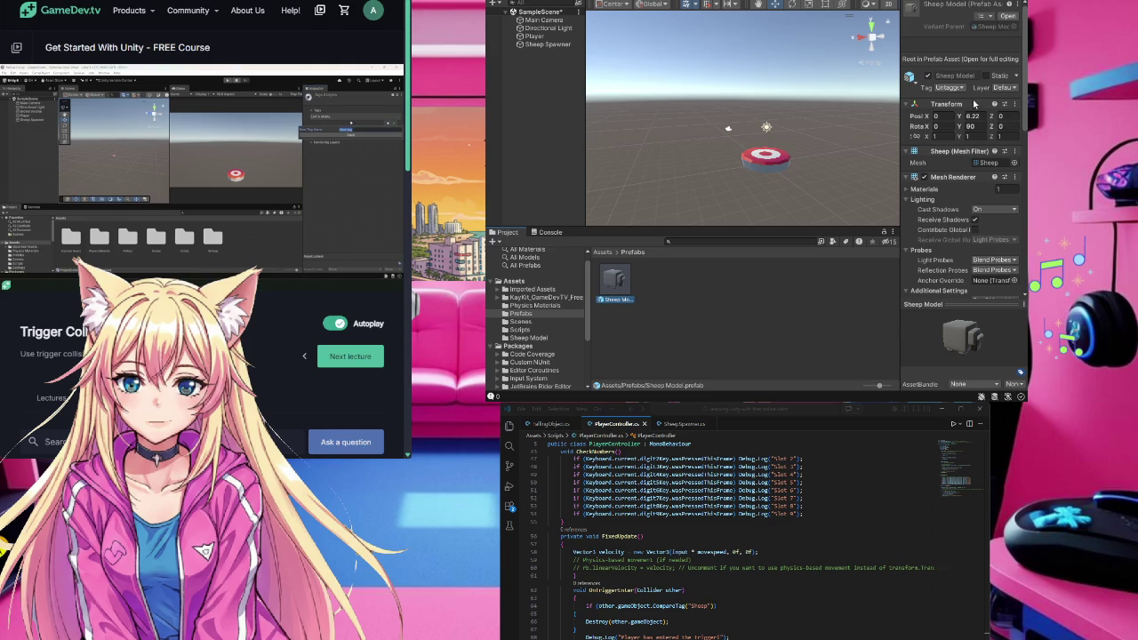
left_click(970, 185)
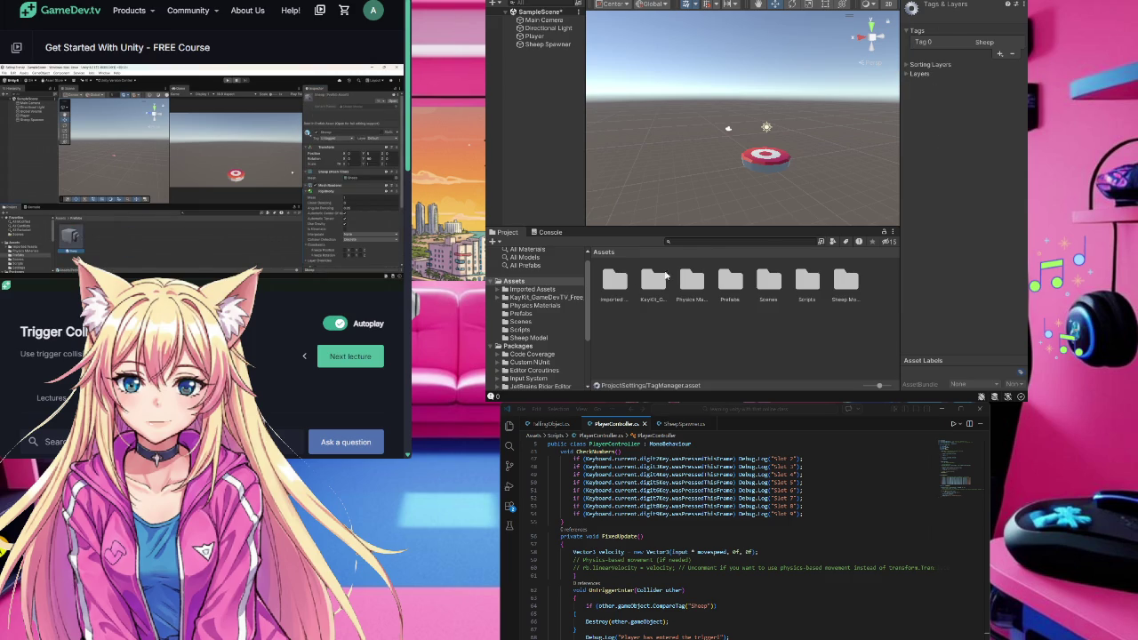
left_click(519, 315)
left_click(612, 284)
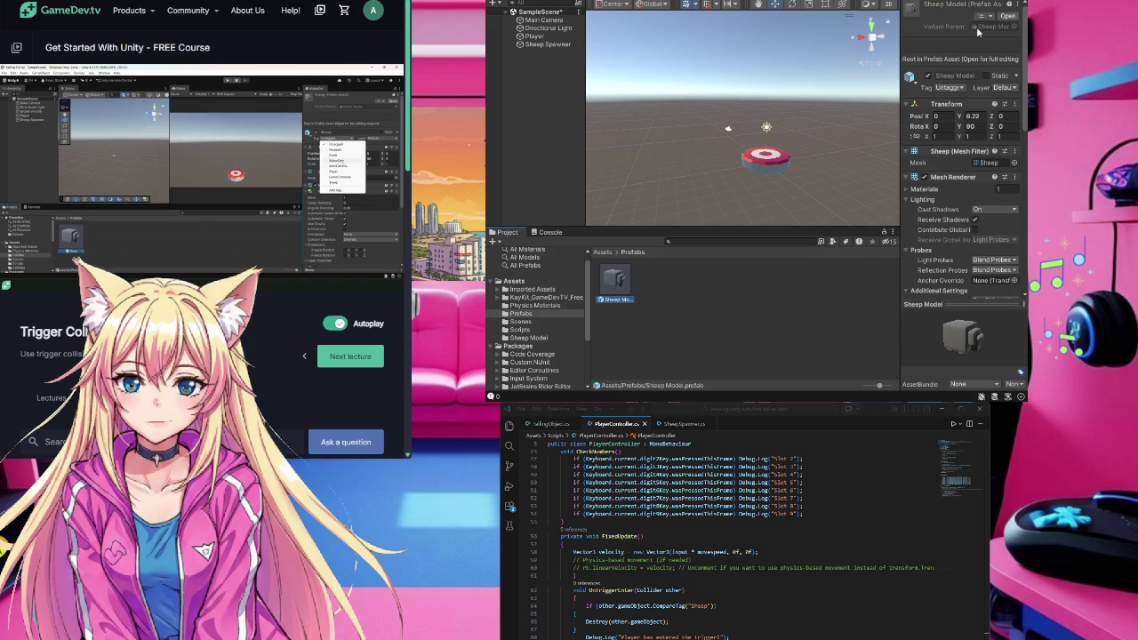
left_click(979, 179)
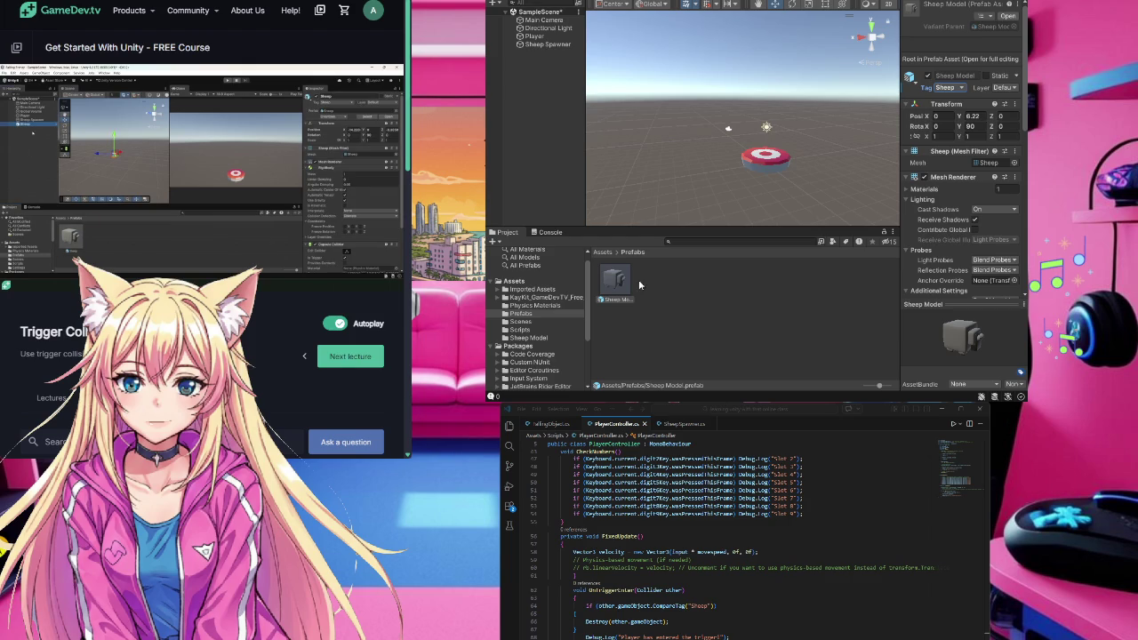
mouse_move(617, 286)
left_mouse_down()
mouse_move(614, 240)
mouse_move(546, 68)
left_mouse_up()
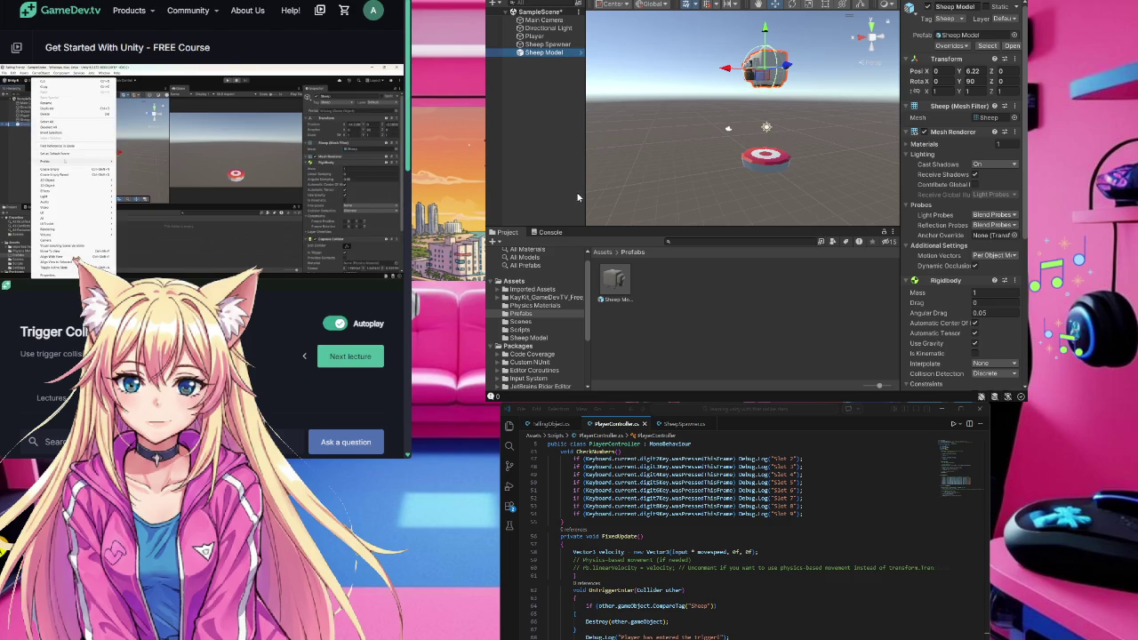
- Drag the scene's Sheep Model into the Prefabs folder to recreate the prefab
left_click(621, 284)
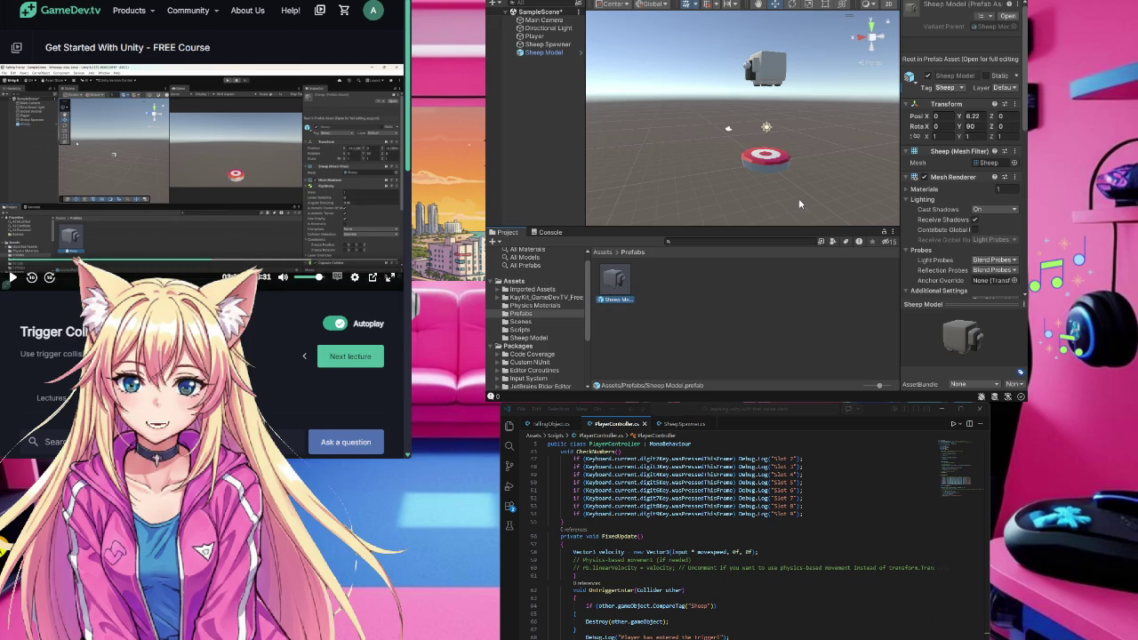
left_click(546, 53)
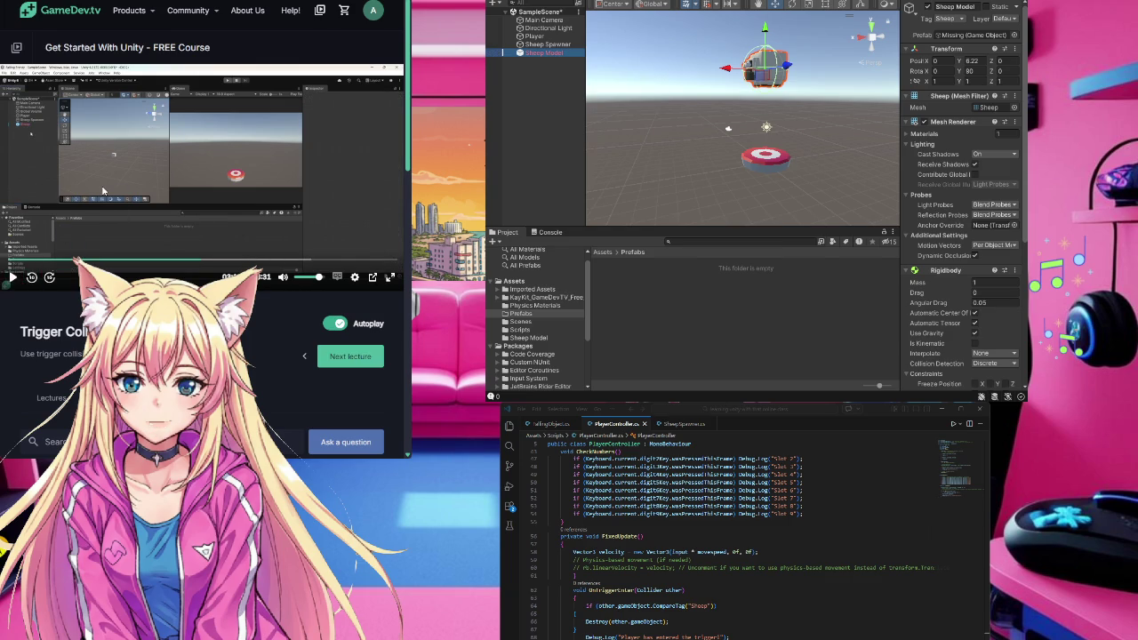
key("space")
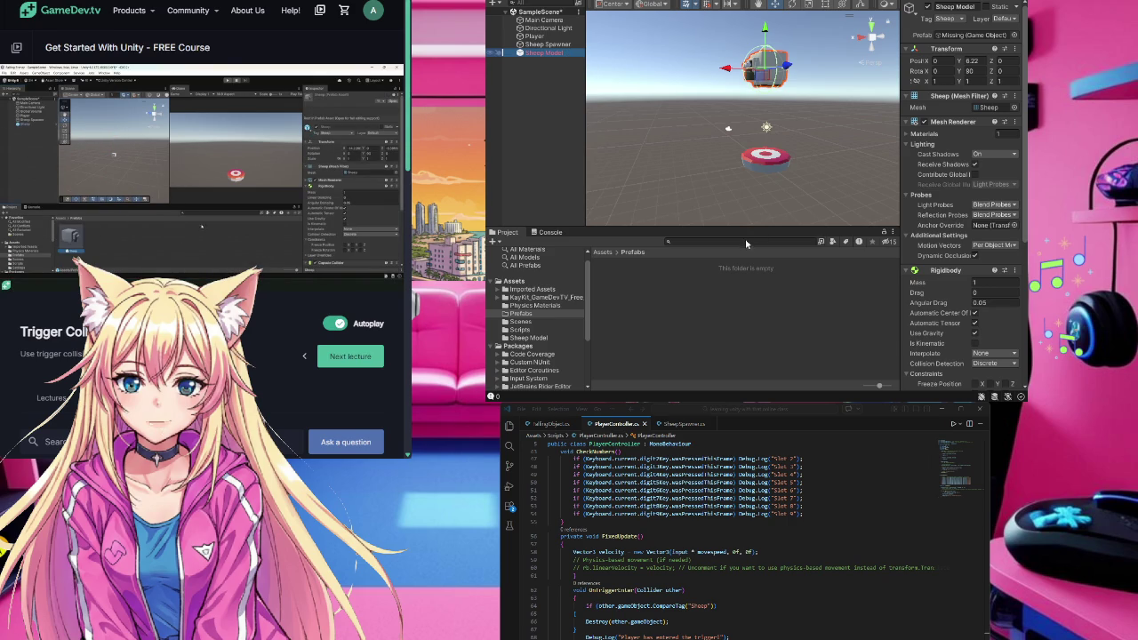
left_click_drag(550, 55, 661, 299)
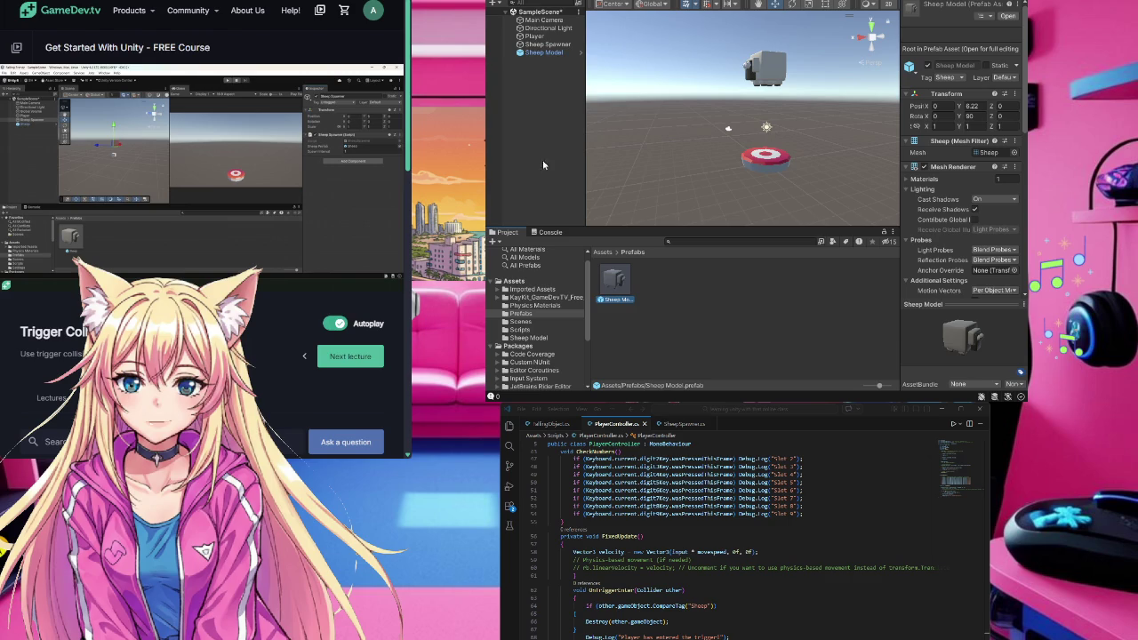
- Assign the recreated Sheep Model prefab to the Sheep Spawner's Sheep Prefab field
left_click(536, 45)
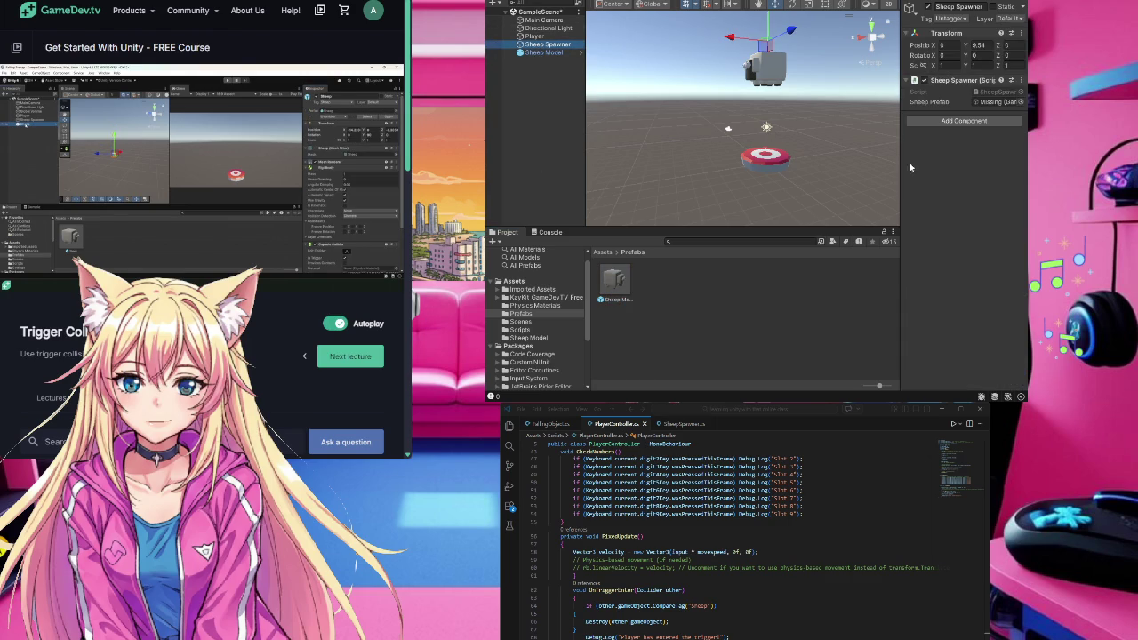
mouse_move(617, 287)
left_mouse_down()
mouse_move(971, 149)
mouse_move(1000, 105)
left_mouse_up()
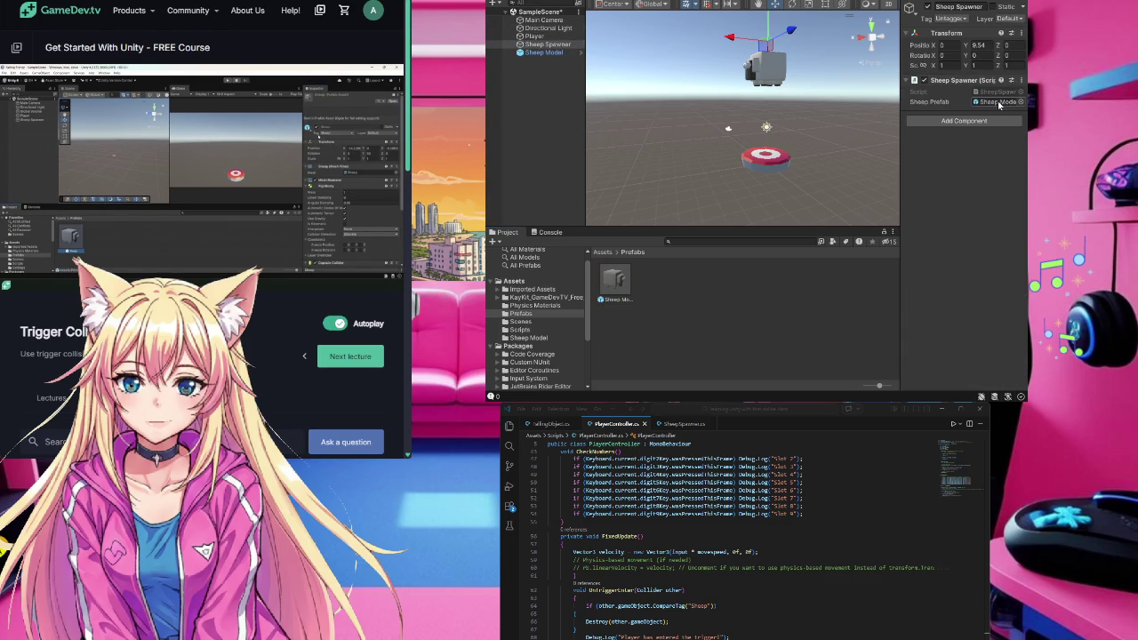
left_click(704, 328)
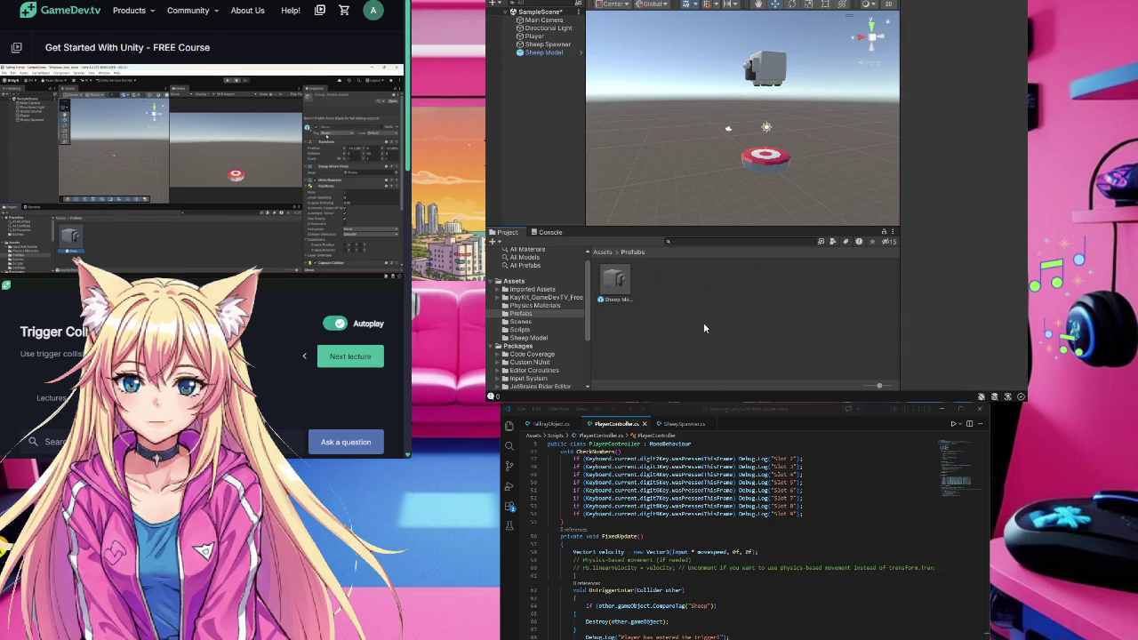
left_click(768, 61)
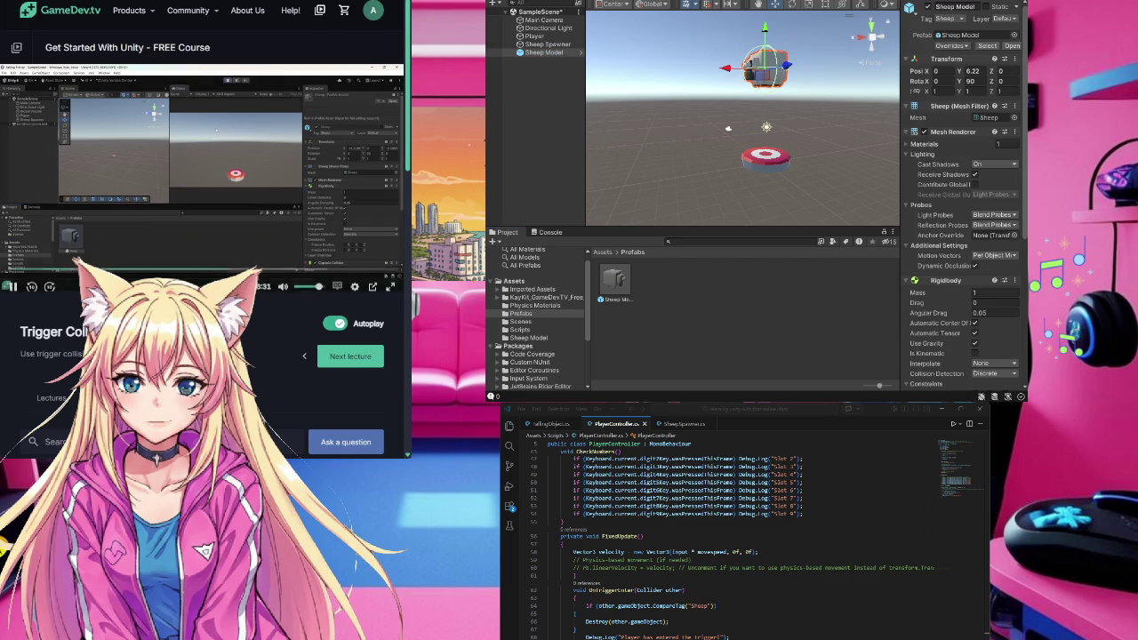
left_click(766, 71)
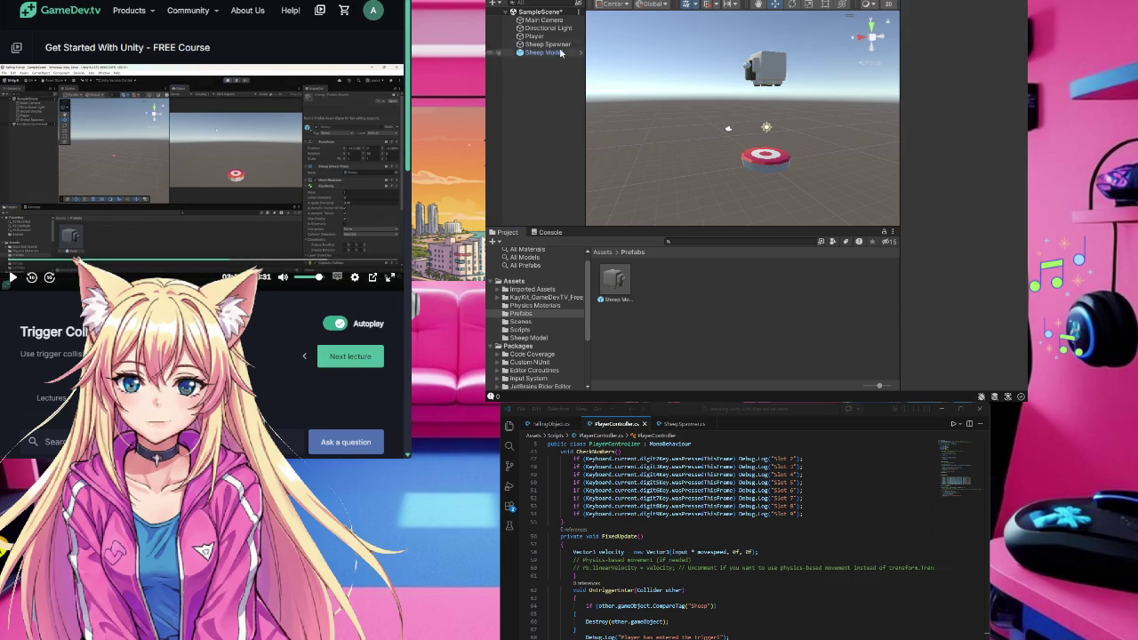
- Delete the Sheep Model instance from the scene and enter Play mode with Ctrl+P
left_click(766, 71)
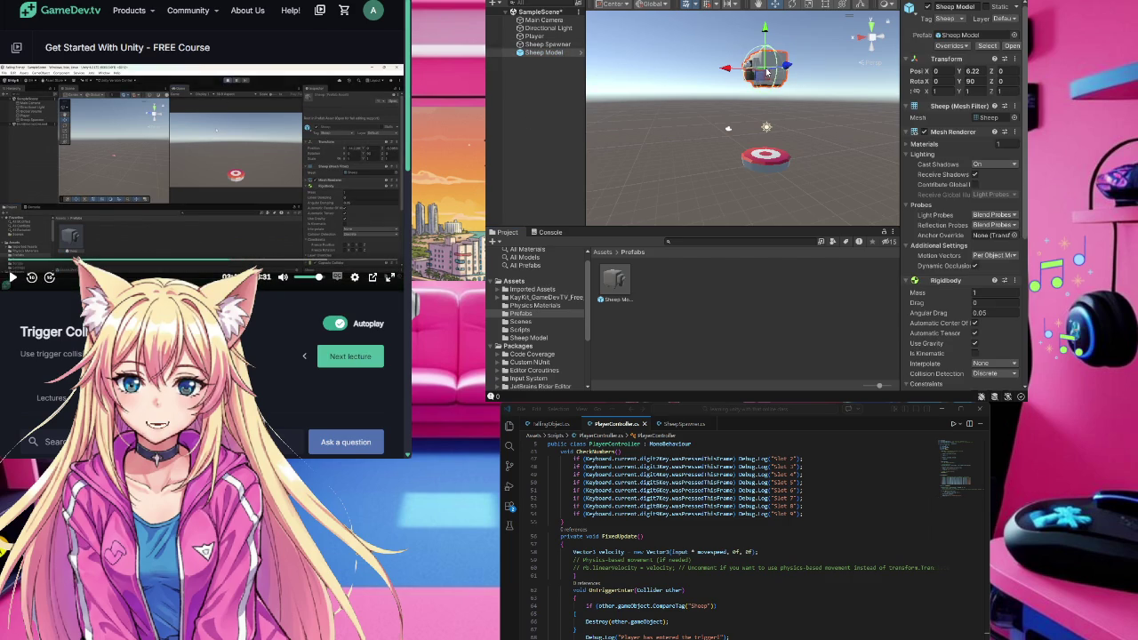
key("Delete")
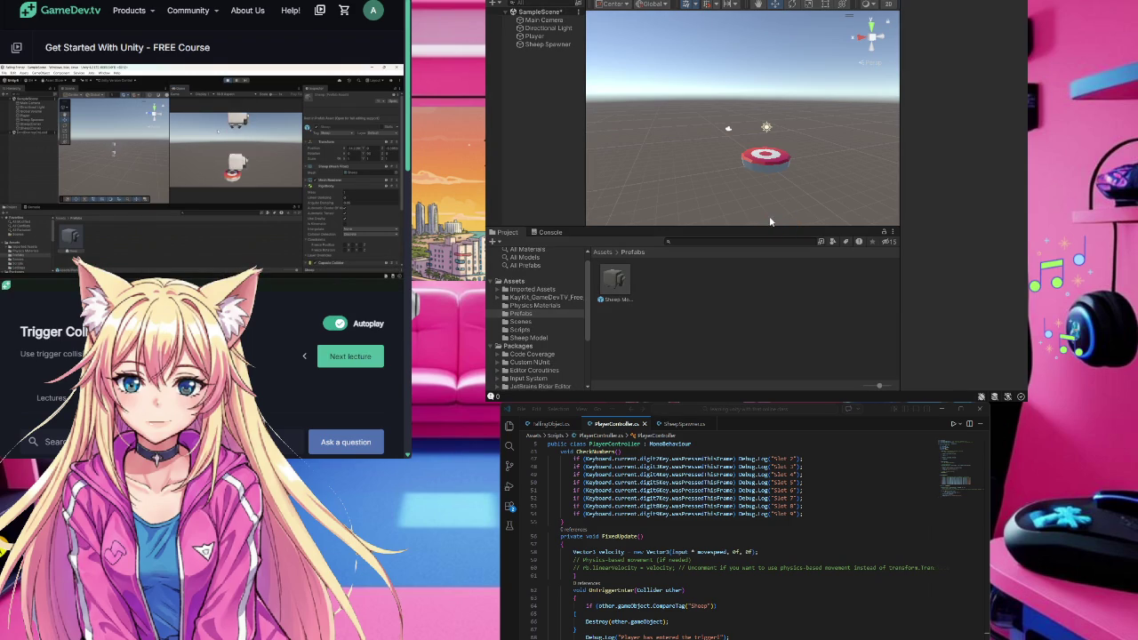
key("ctrl+p")
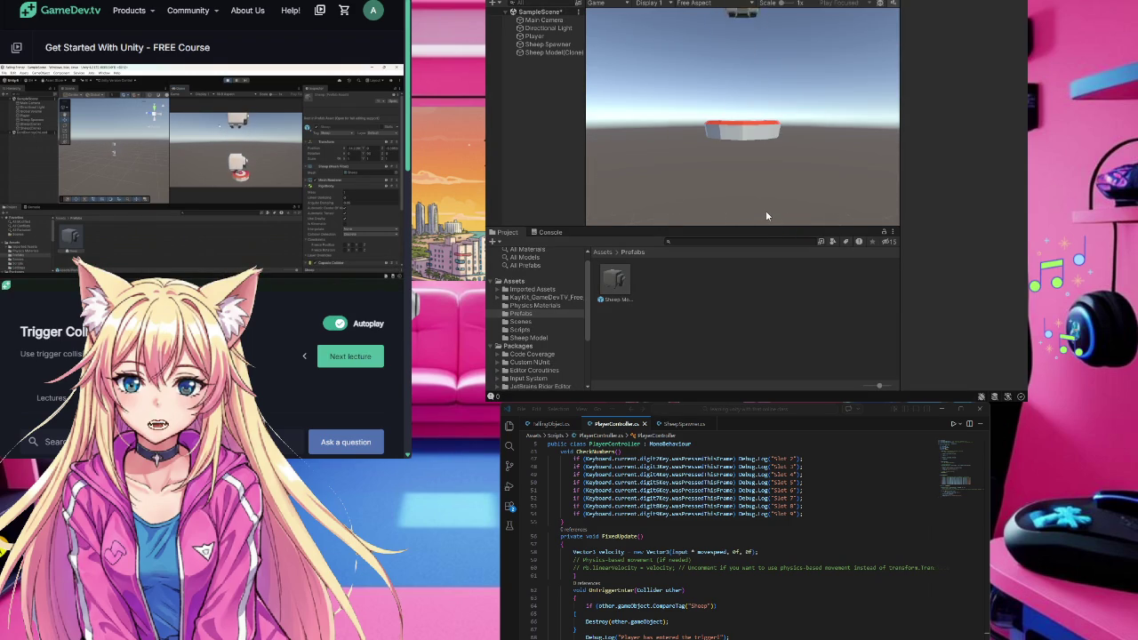
- Move the player left and right with A and D as sheep spawn, then exit Play mode
key("d")
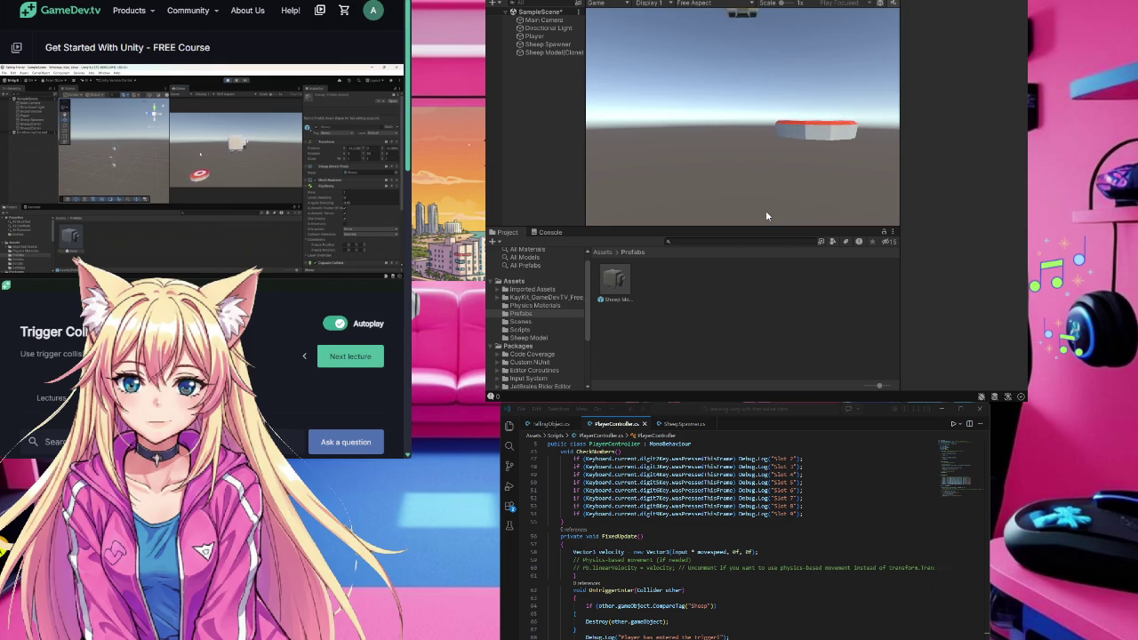
key("a")
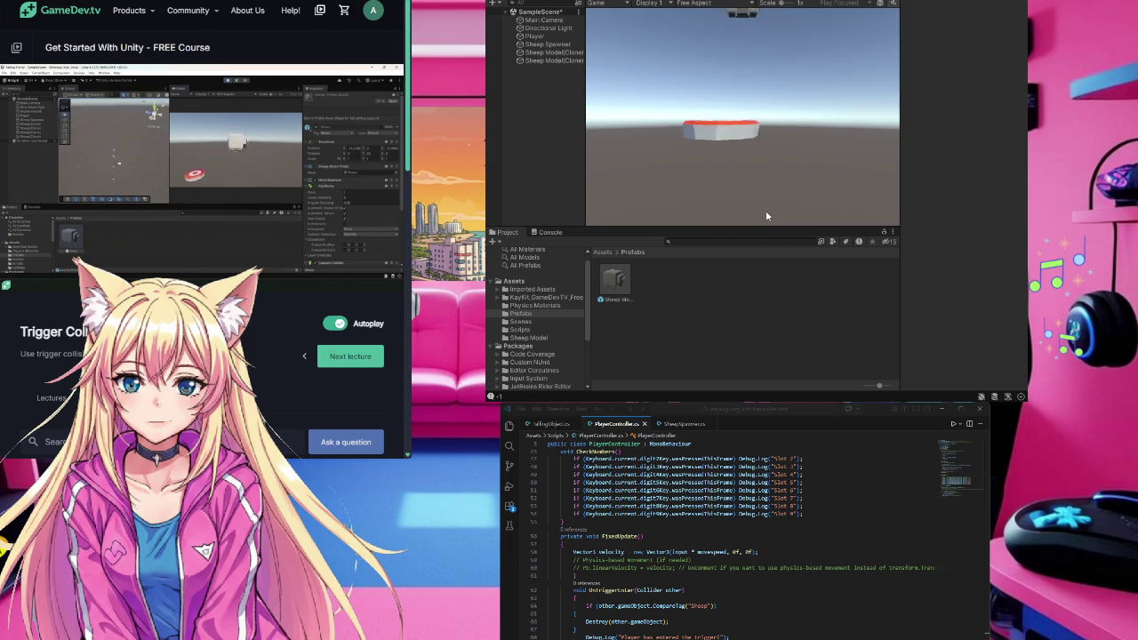
key("d")
key("a")
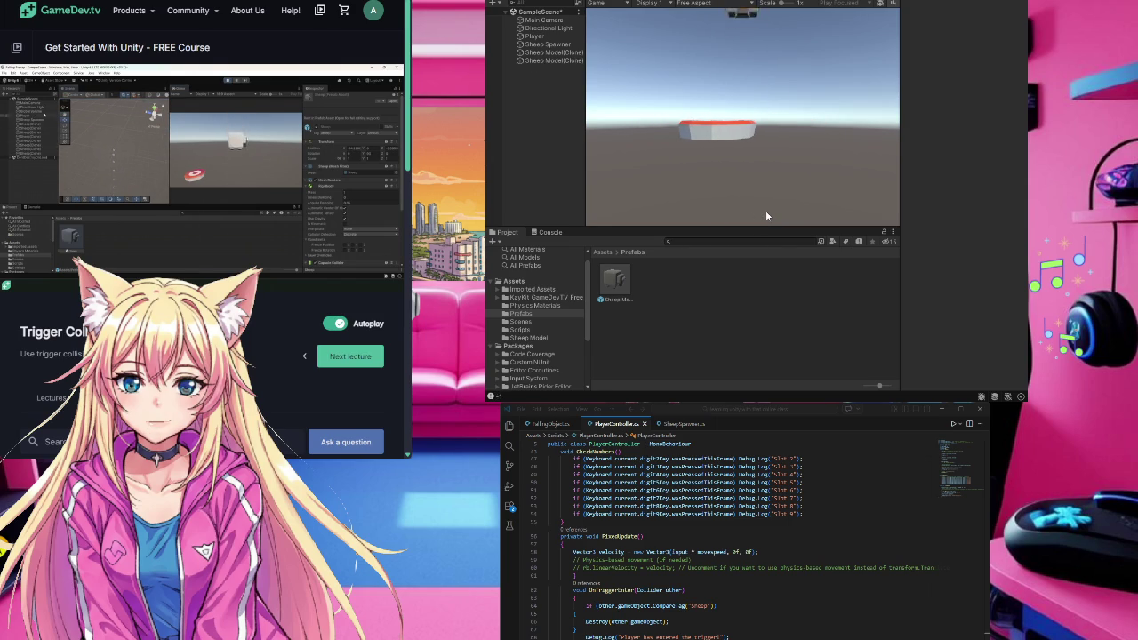
key("d")
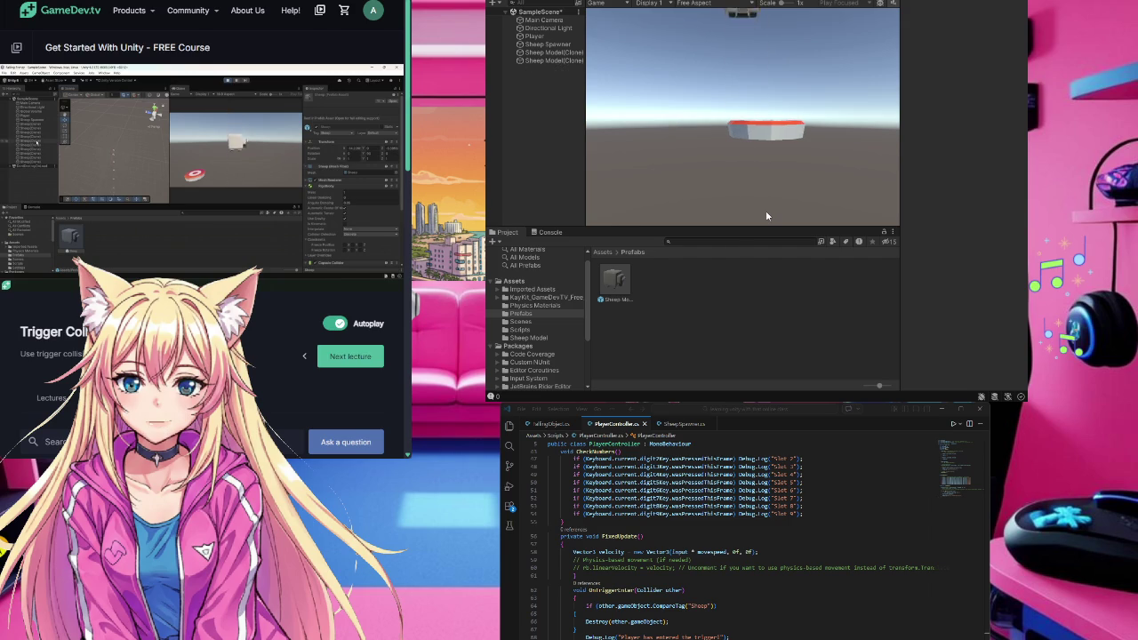
key("a")
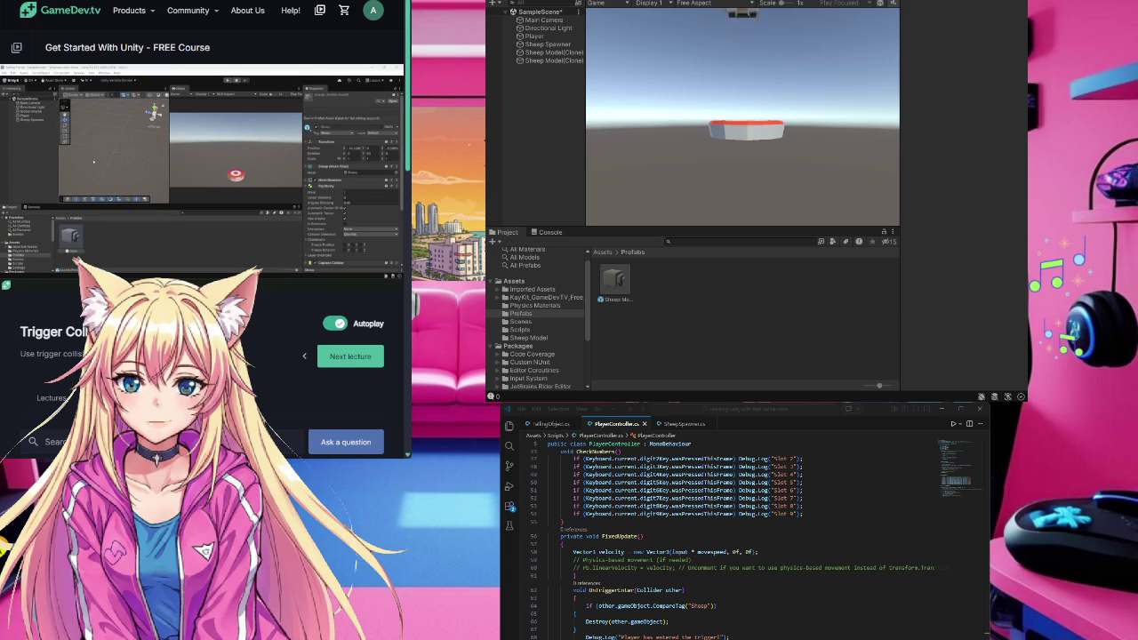
key("ctrl+p")
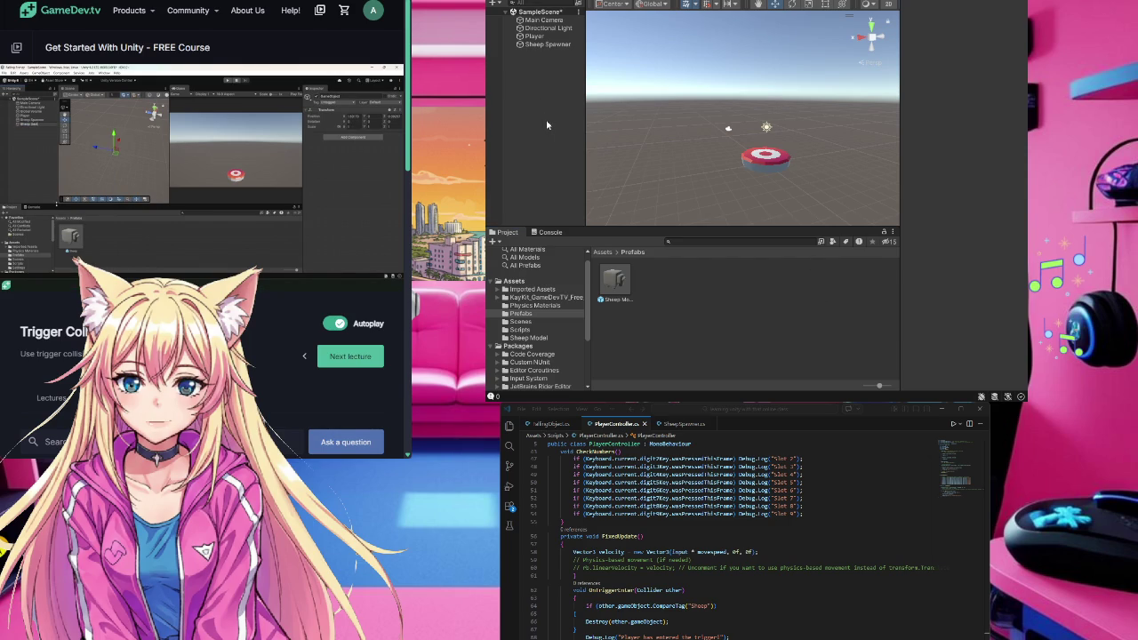
- Create an empty GameObject named 'Sheep Destoyer' and select it
key("ctrl+shift+n")
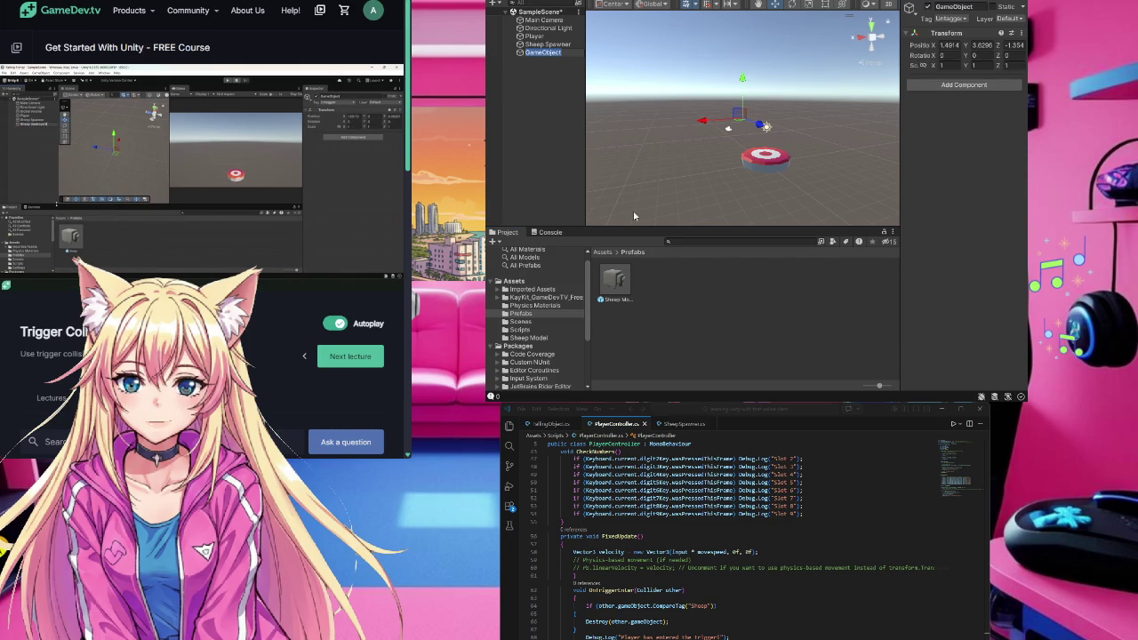
type("Swit")
key("BackSpace")
key("BackSpace")
key("BackSpace")
type("heep")
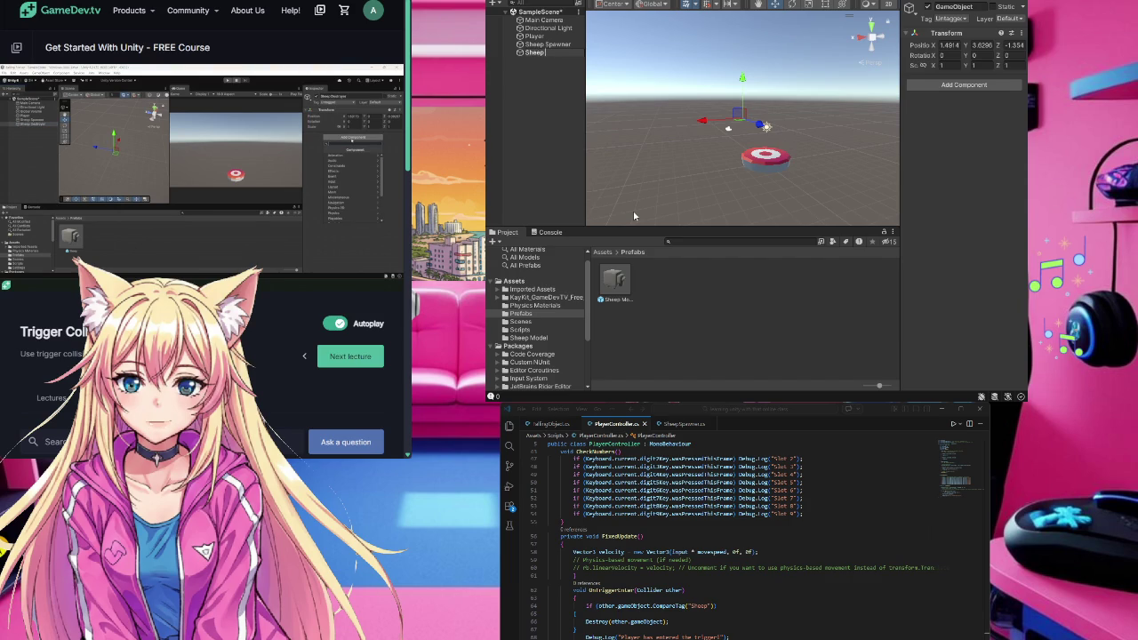
type(" Destroyer")
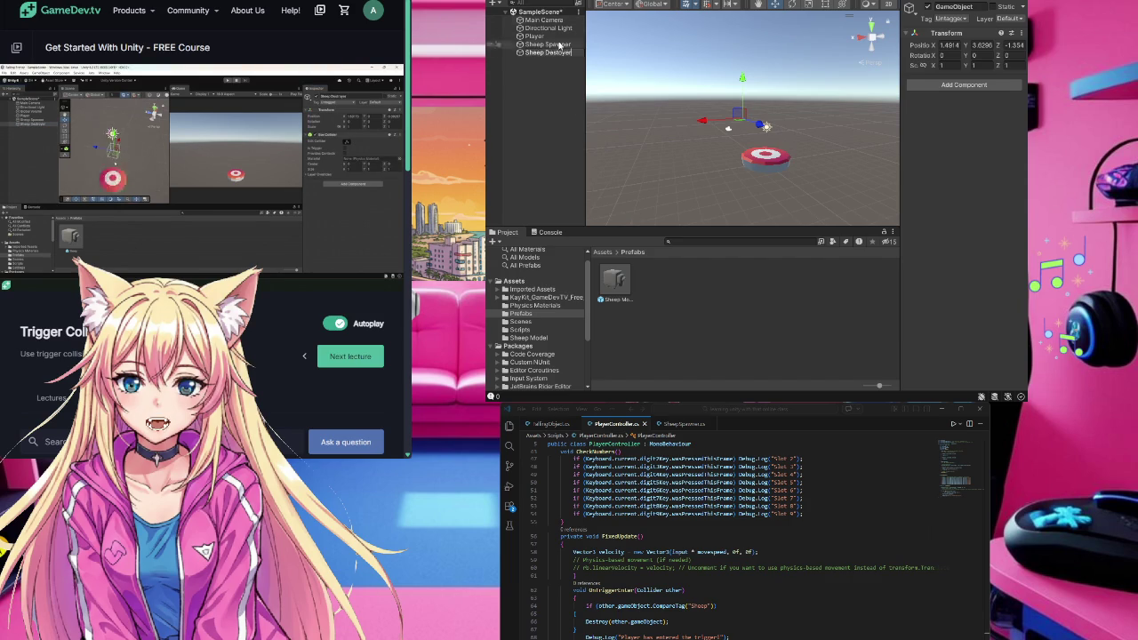
left_click(552, 96)
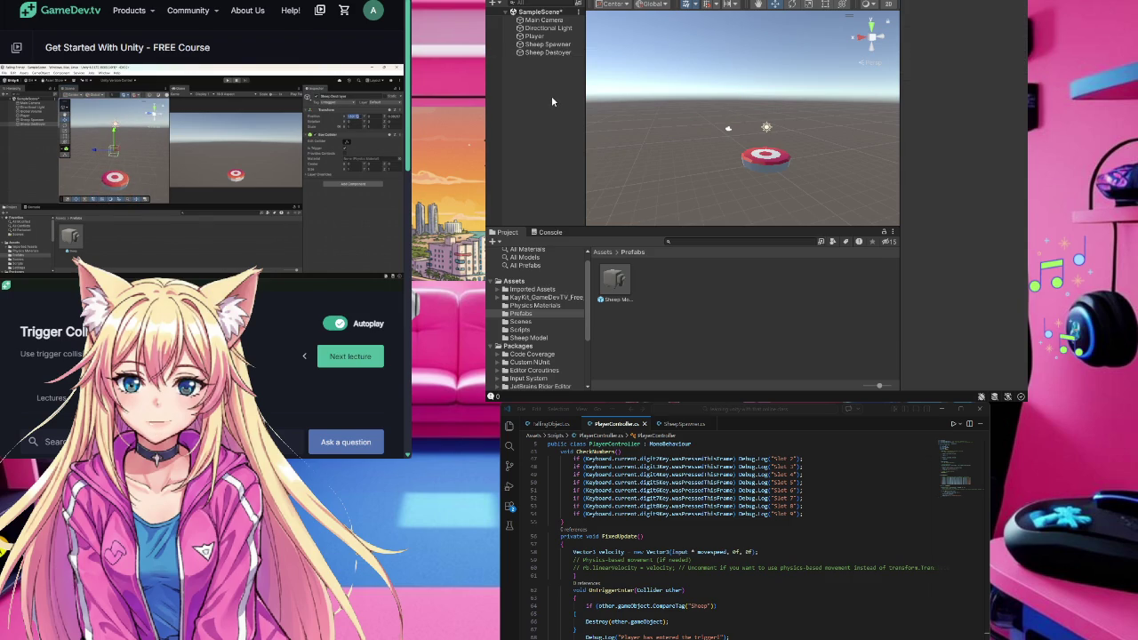
left_click(541, 54)
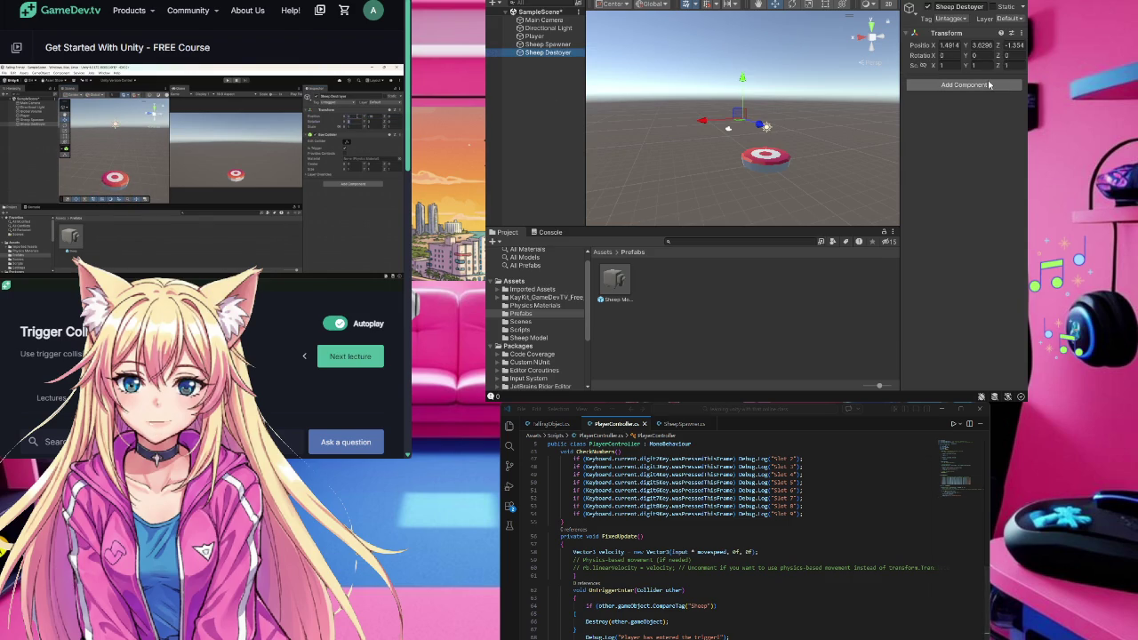
mouse_move(293, 263)
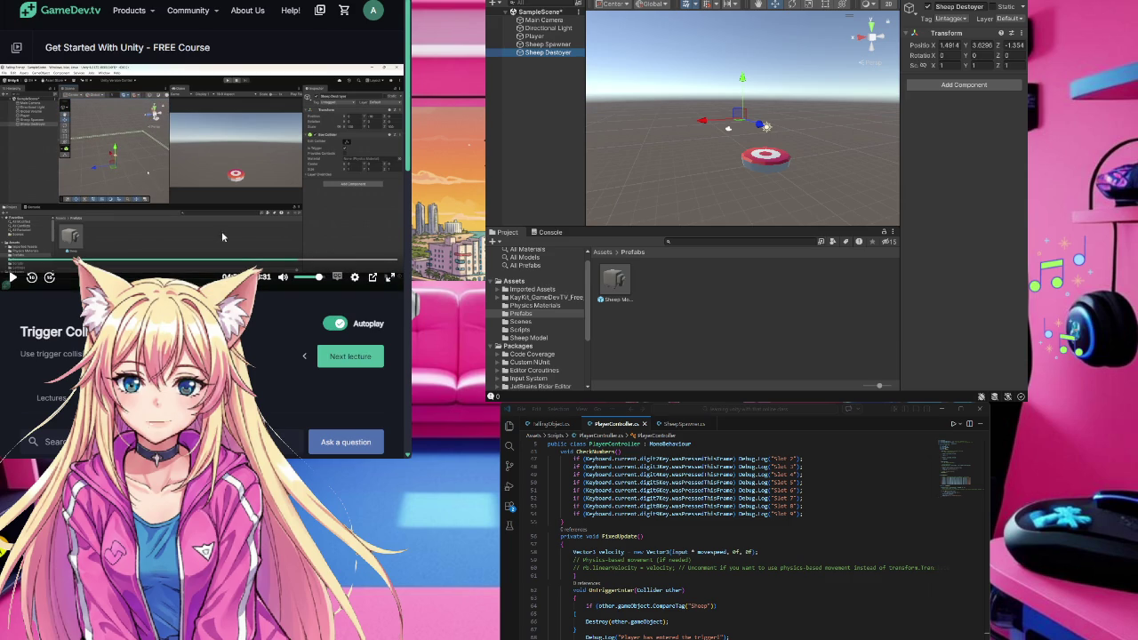
- Add a Box Collider to Sheep Destoyer and set its Scale X and Z to 100
left_click(993, 91)
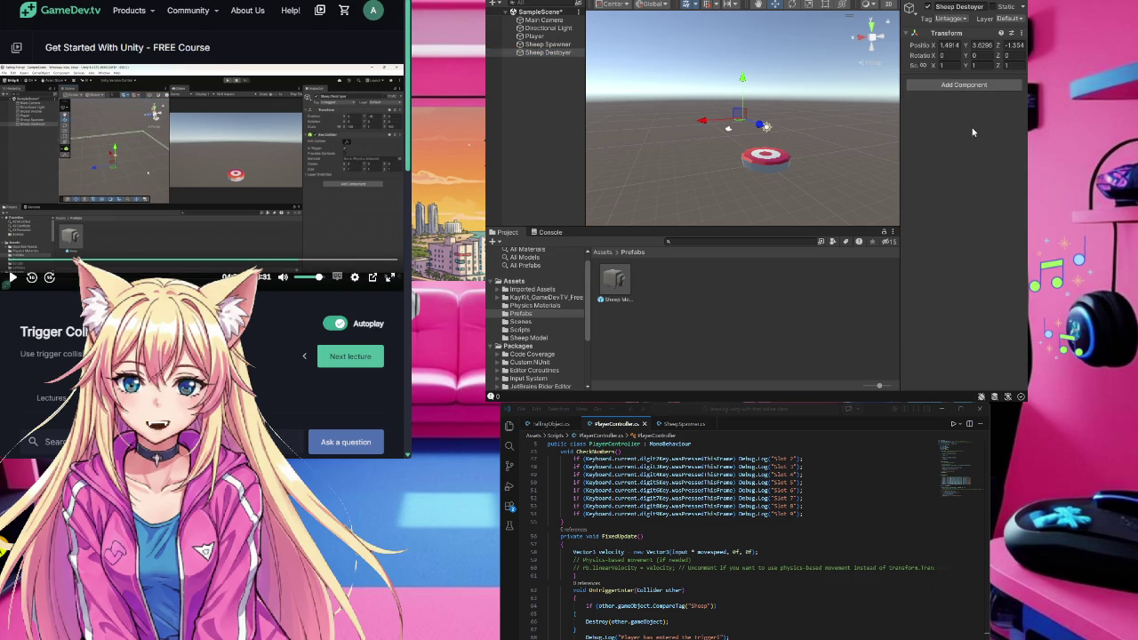
left_click(969, 125)
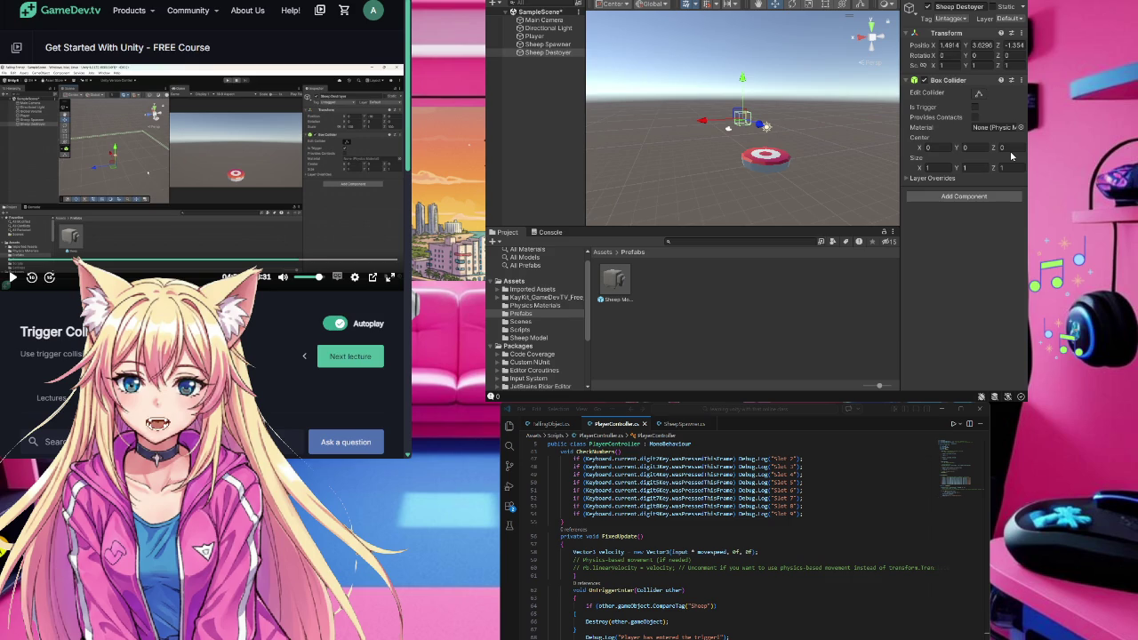
left_click(952, 66)
type("0.5")
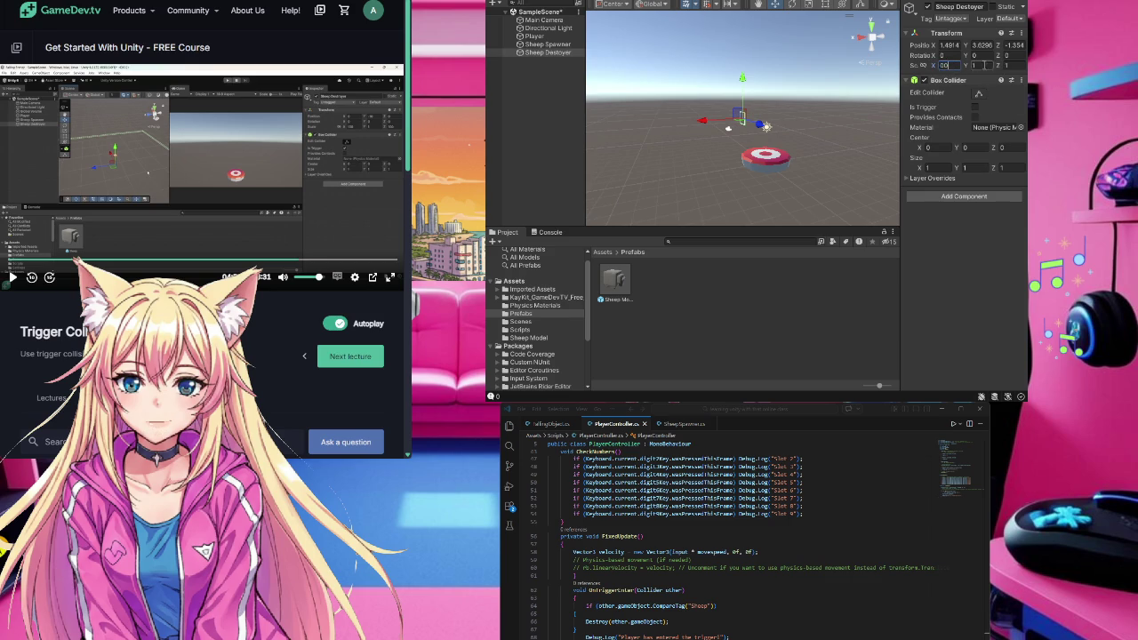
key("BackSpace")
key("BackSpace")
key("BackSpace")
type("100")
left_click(1007, 66)
type("100")
key("Return")
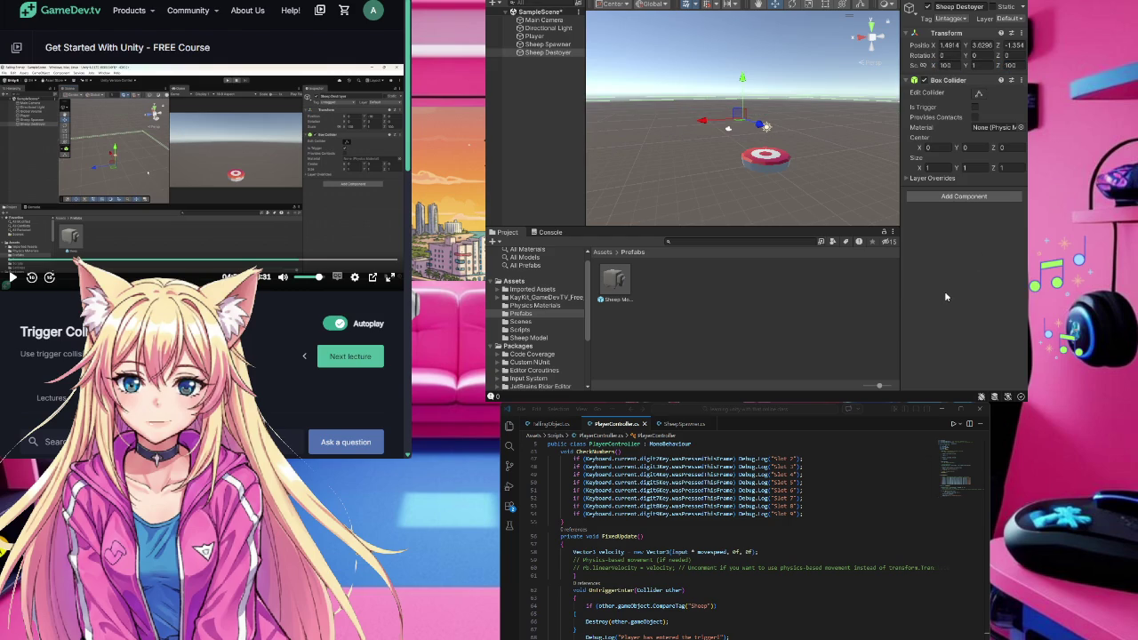
- Position Sheep Destoyer at 0, -10, 0 and mark its Box Collider as Is Trigger
left_click(950, 46)
type("0")
key("Tab")
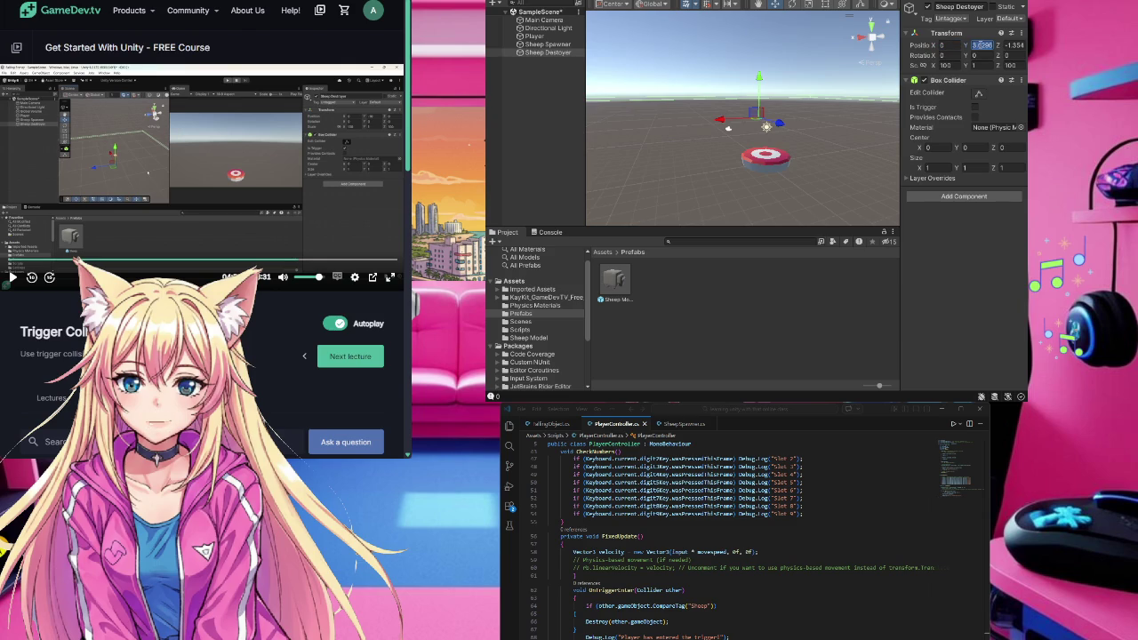
type("-10")
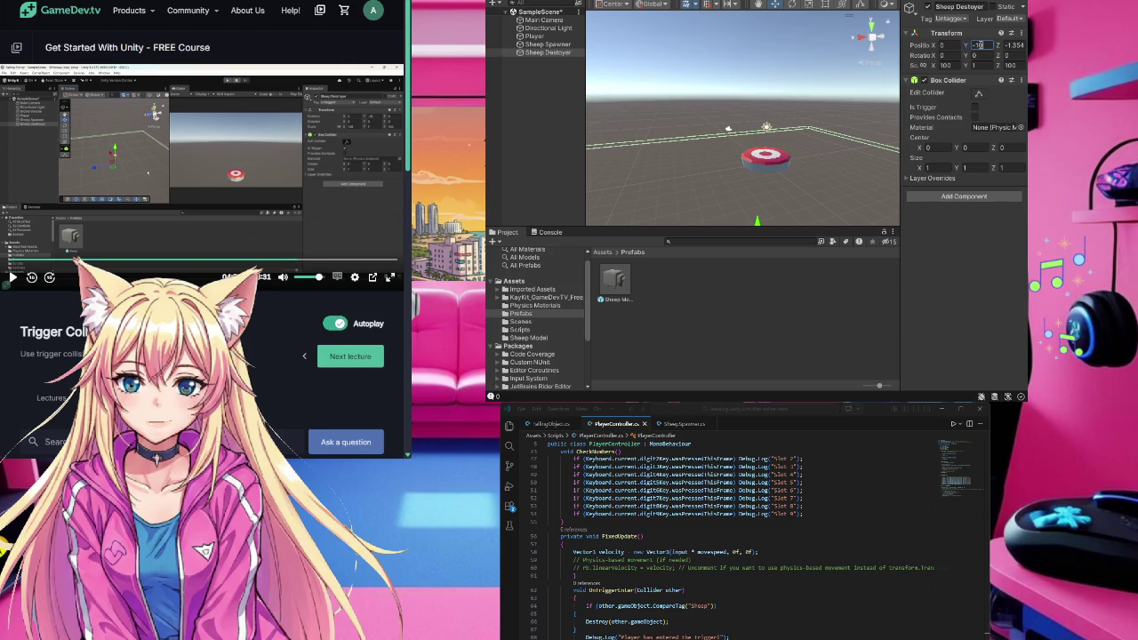
key("Tab")
type("0")
left_click(958, 267)
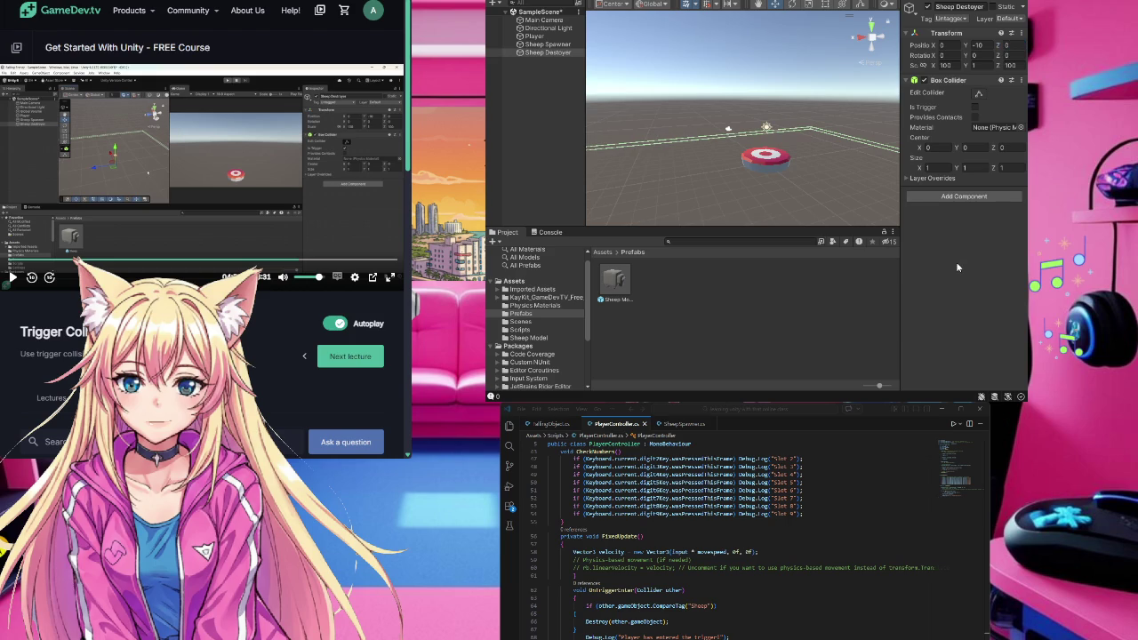
left_click(975, 107)
key("XF86AudioPlay")
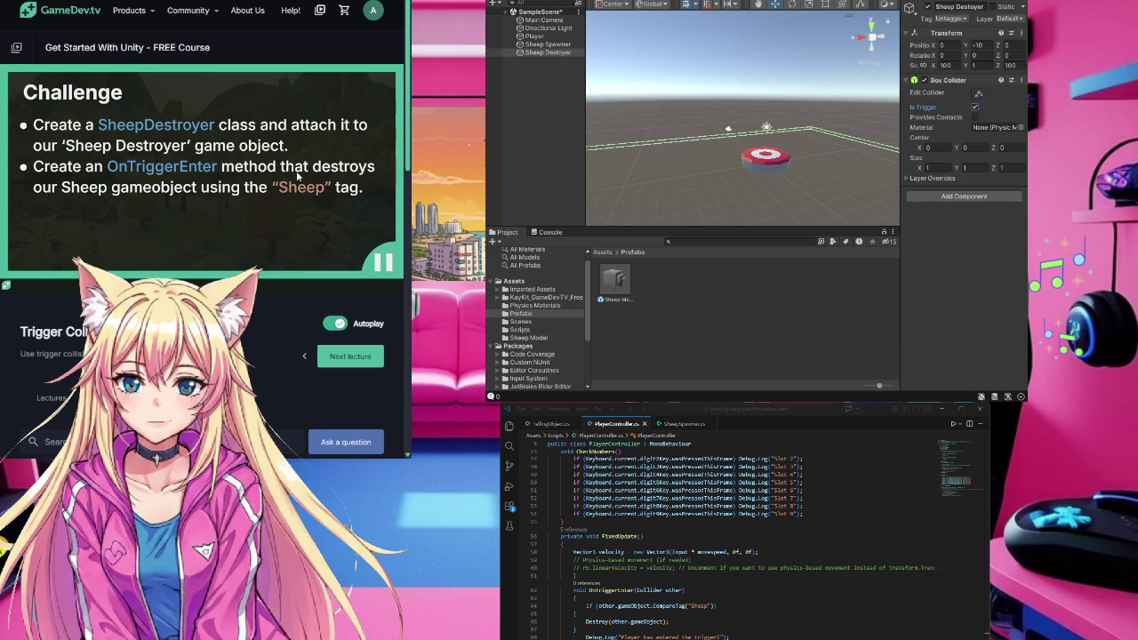
- Reselect Sheep Destoyer and display the top-level Assets folder in the Project window
mouse_move(293, 200)
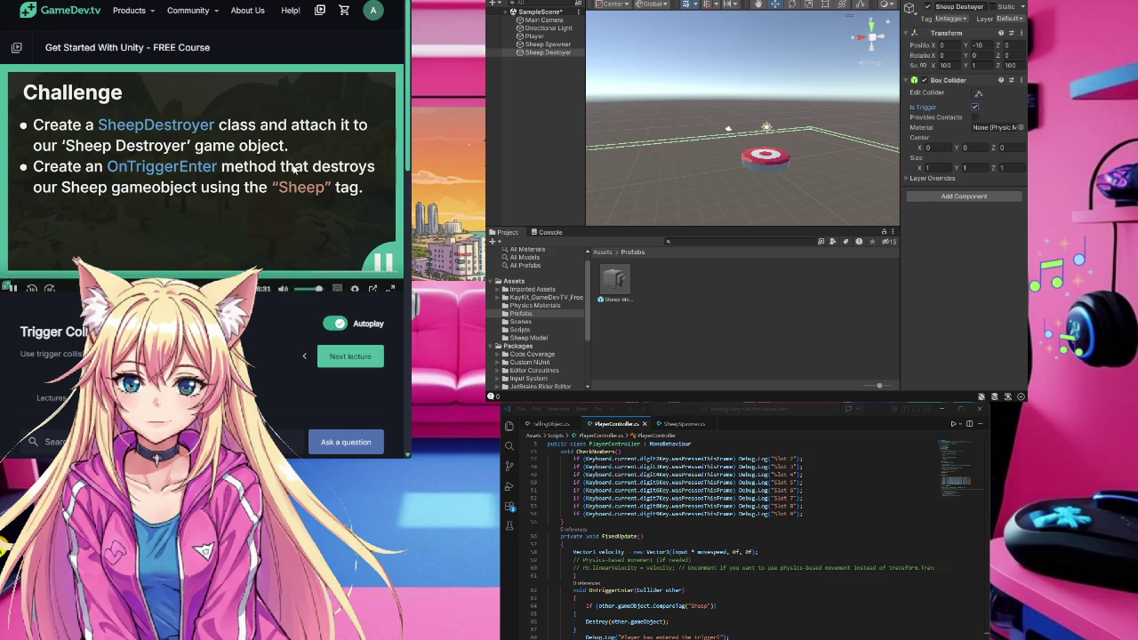
left_click(308, 238)
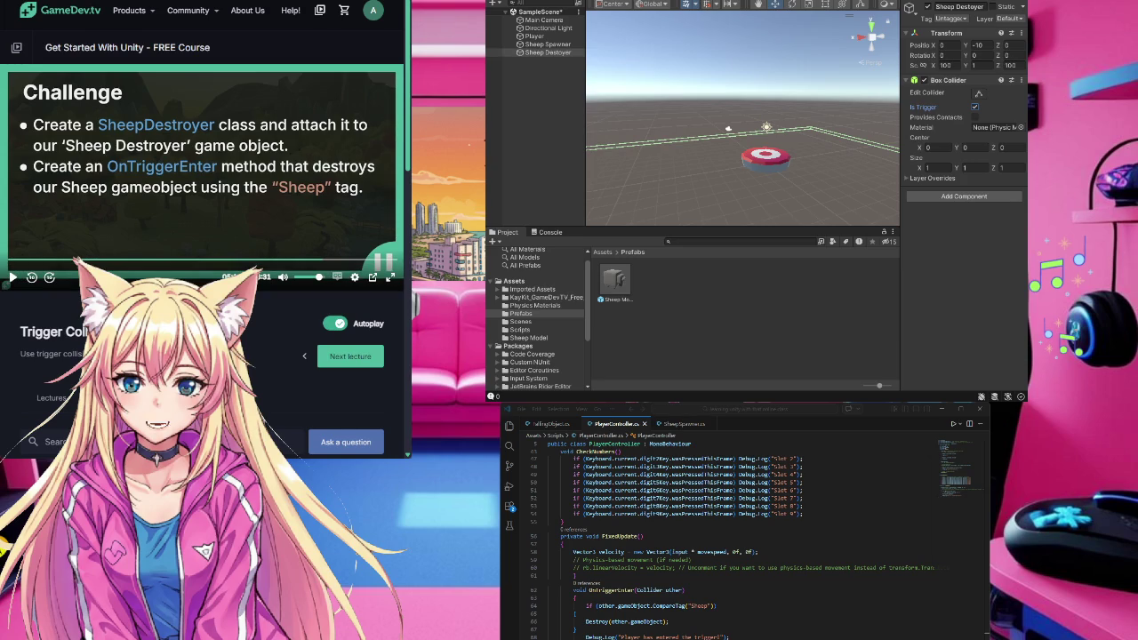
left_click(724, 315)
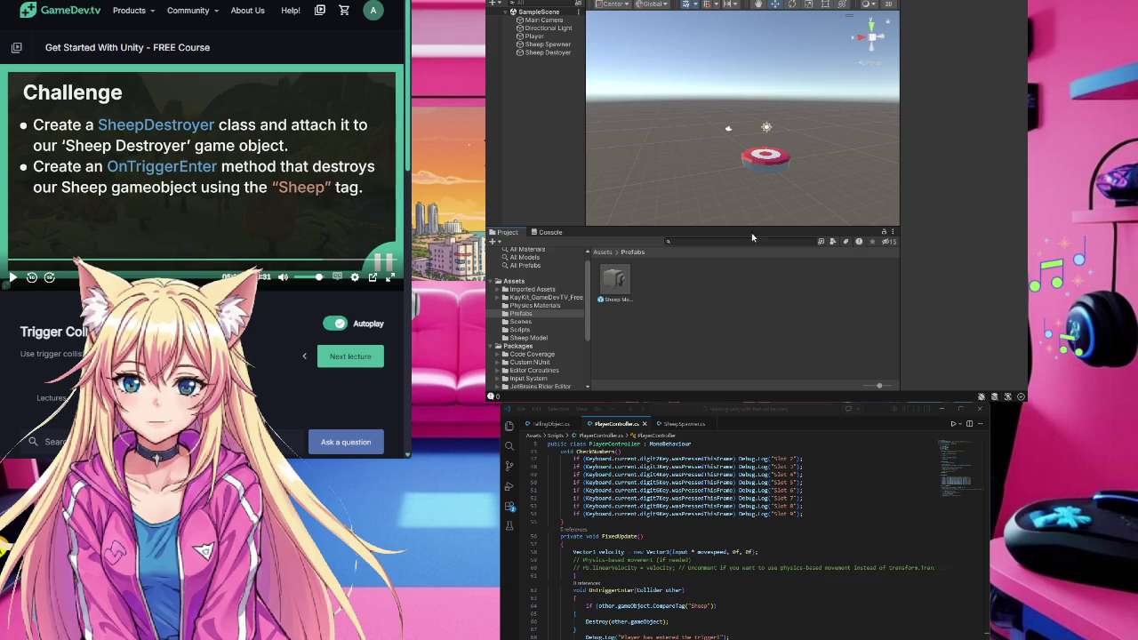
left_click(551, 54)
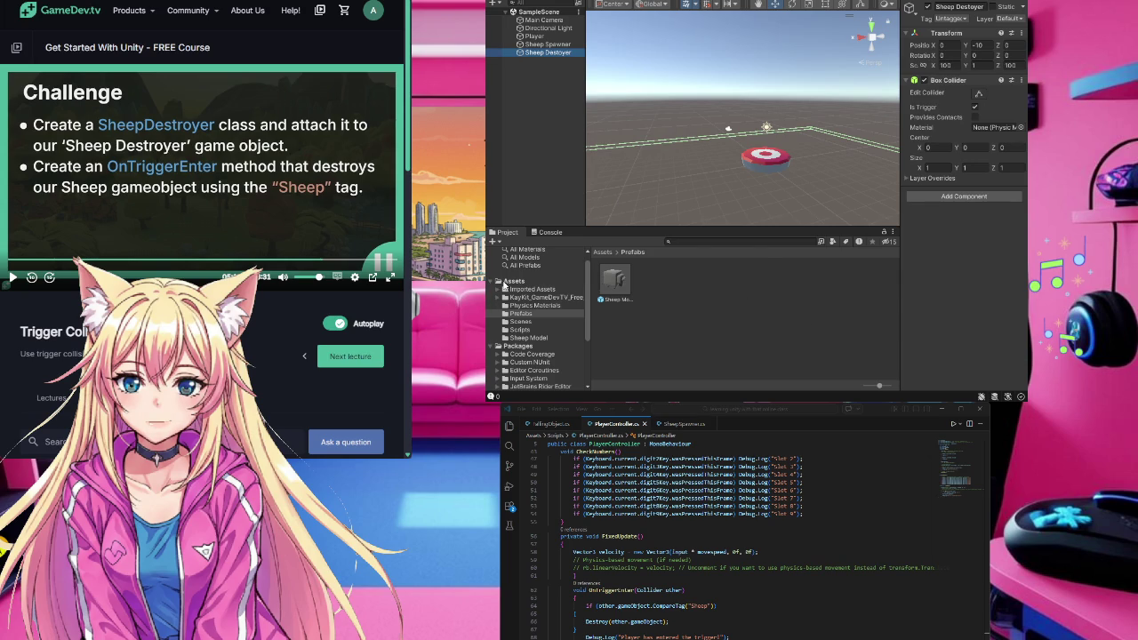
left_click(507, 282)
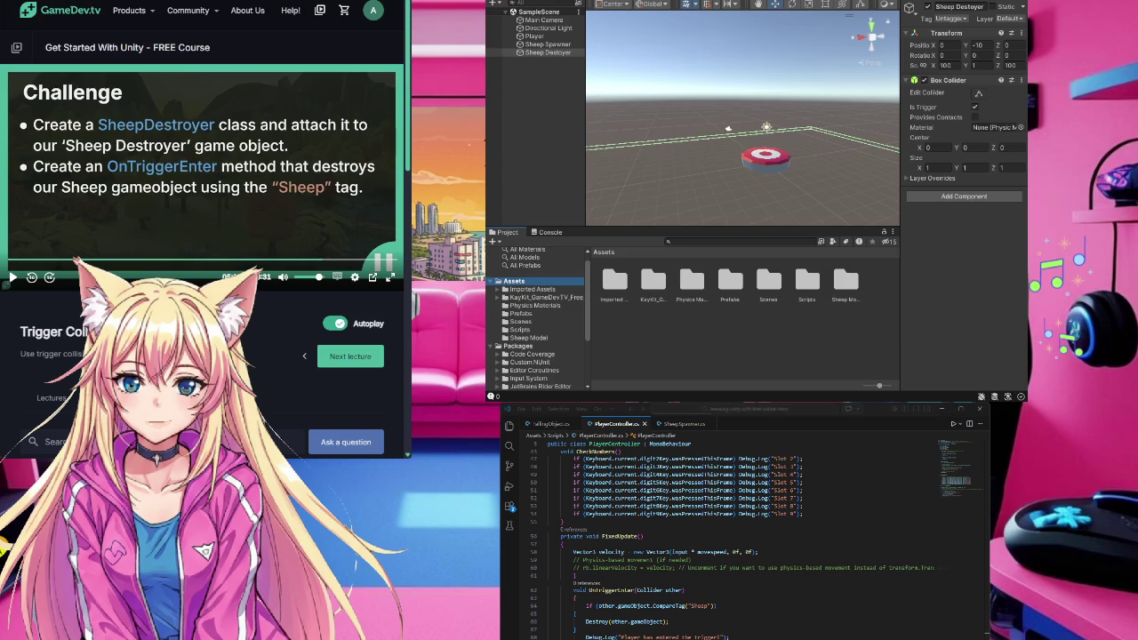
left_click(697, 413)
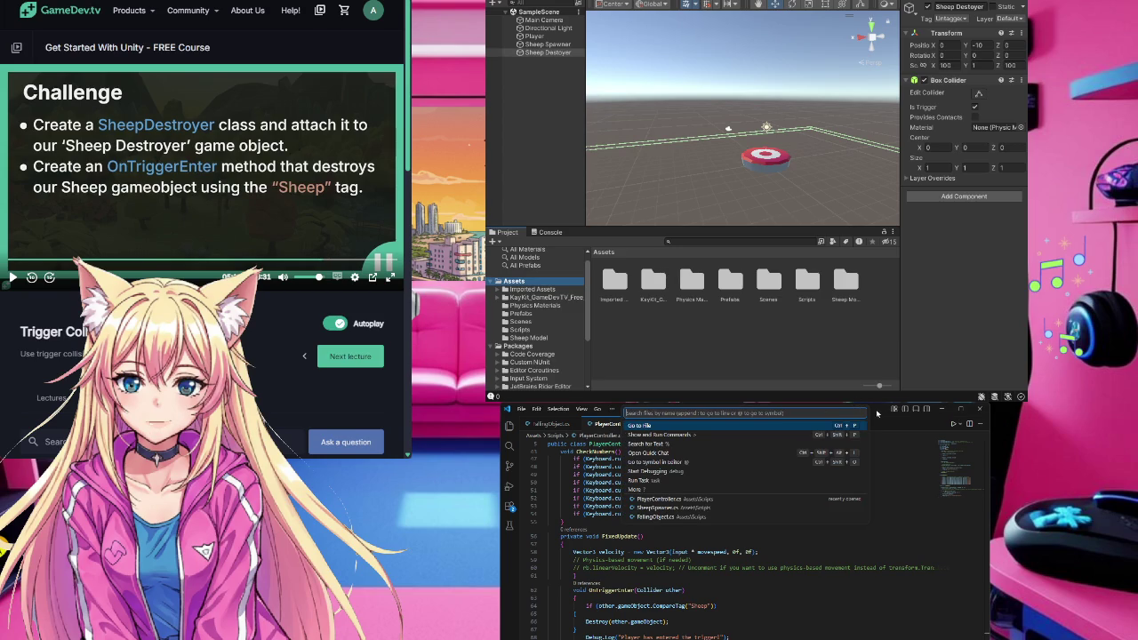
key("Escape")
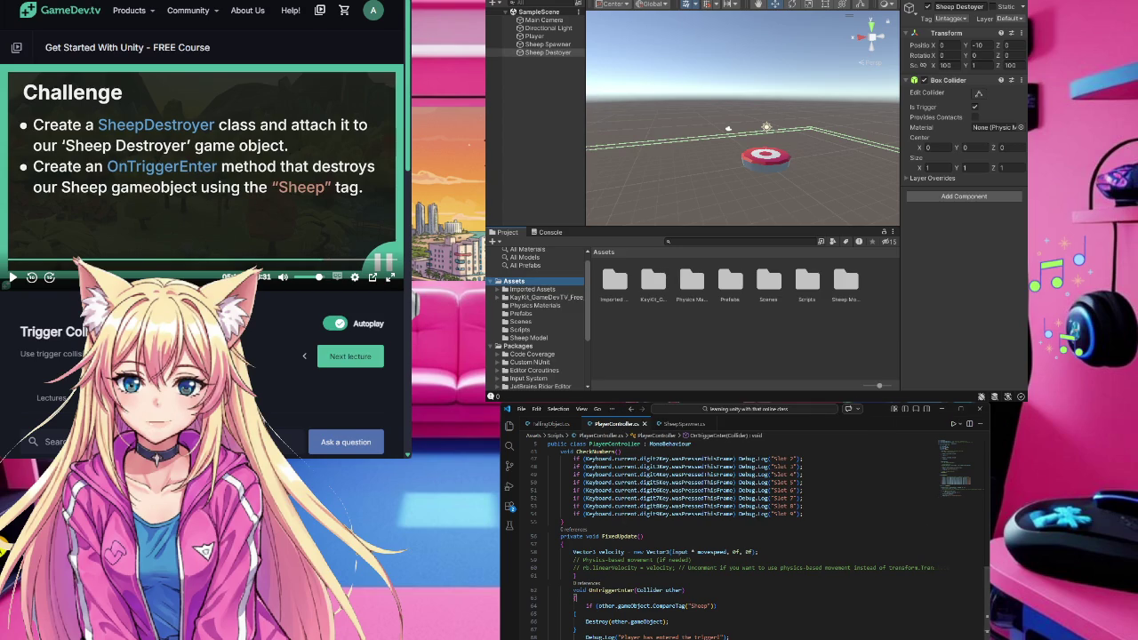